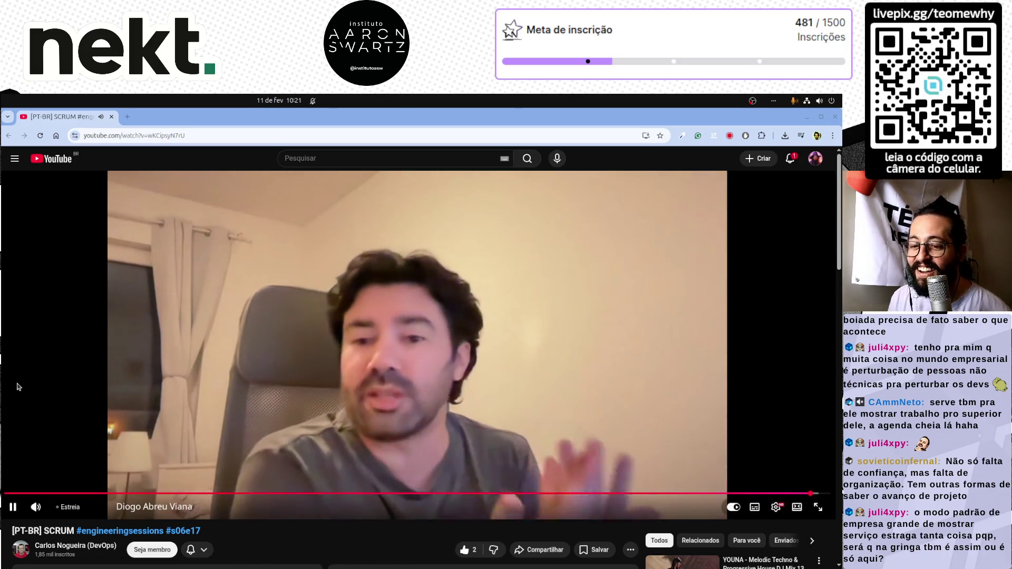
Step: Pause and resume the SCRUM episode several times, leaving it paused on Carlos Nogueira speaking
{"action": "left_click", "coordinate": [33, 385]}
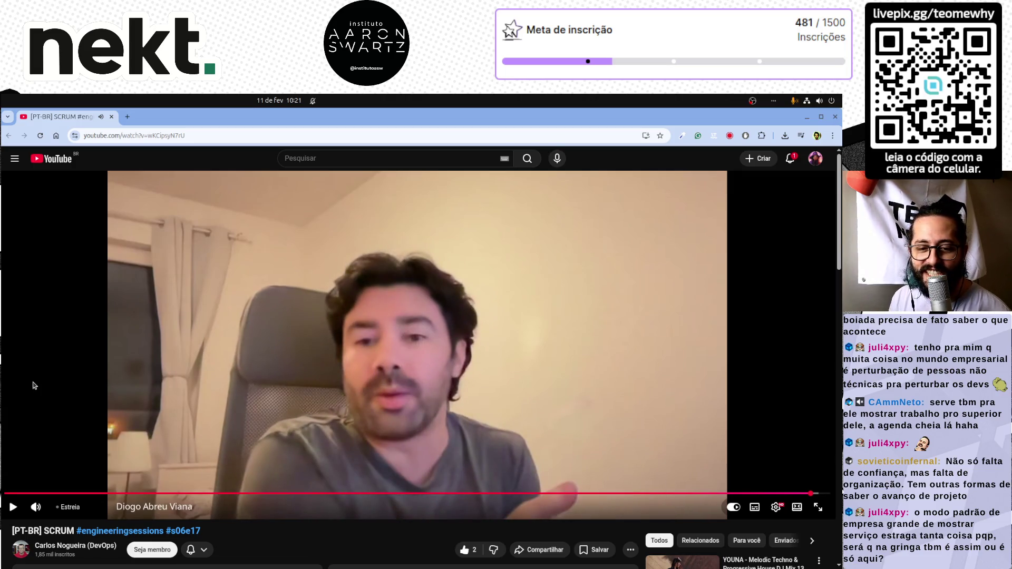
{"action": "left_click", "coordinate": [32, 386]}
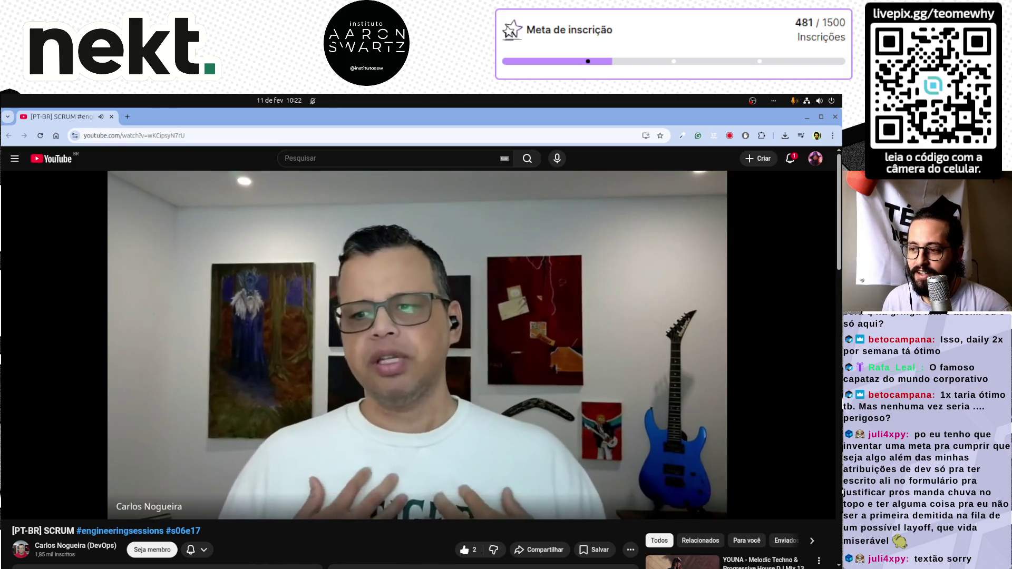
{"action": "left_click", "coordinate": [231, 346]}
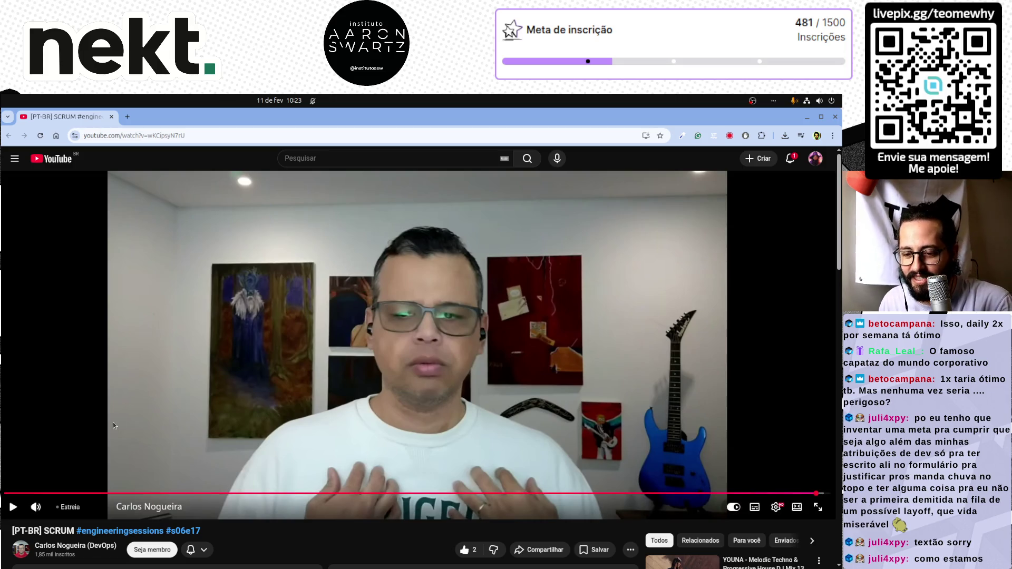
{"action": "left_click", "coordinate": [74, 436]}
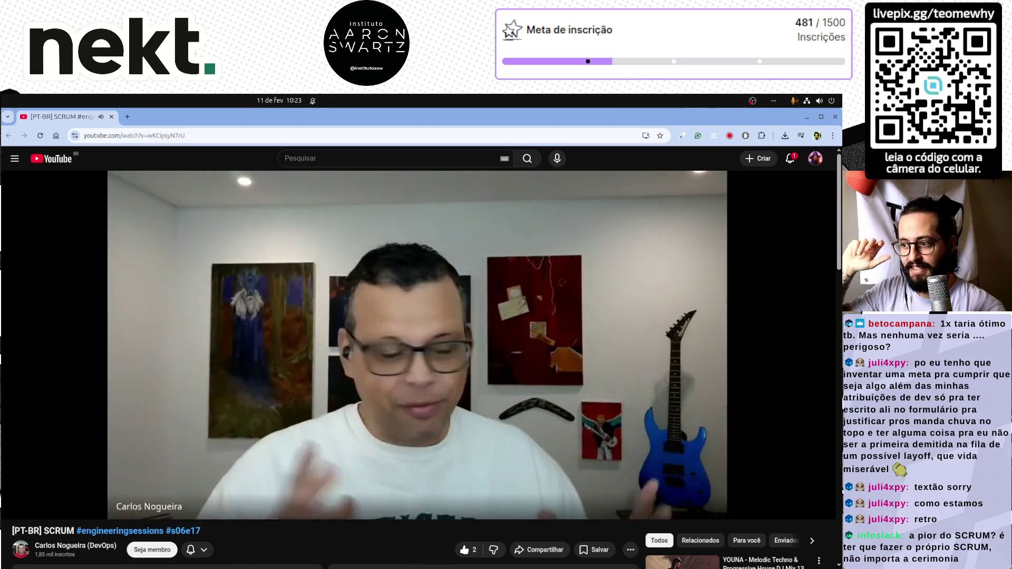
{"action": "mouse_move", "coordinate": [70, 475]}
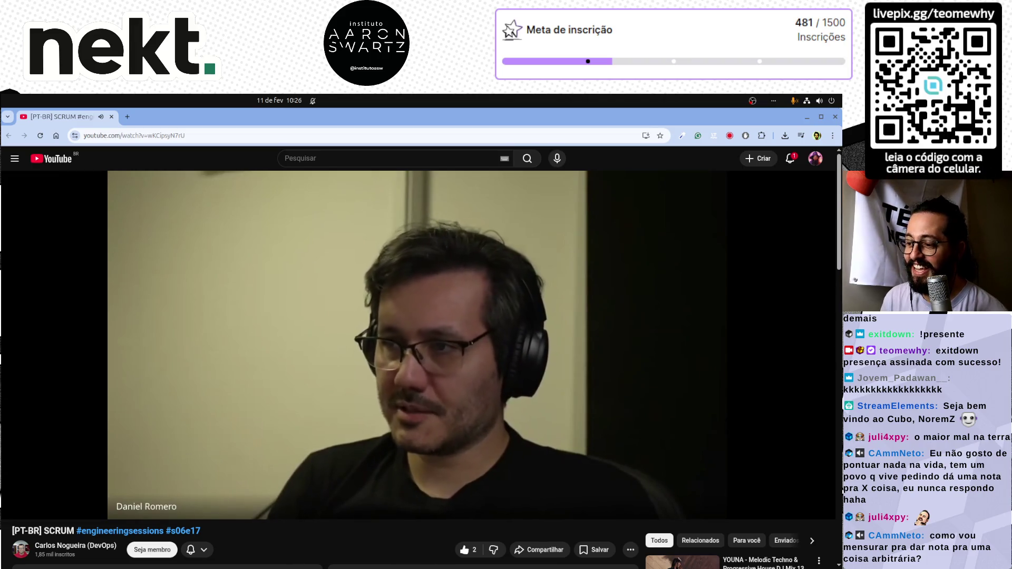
{"action": "left_click", "coordinate": [79, 382]}
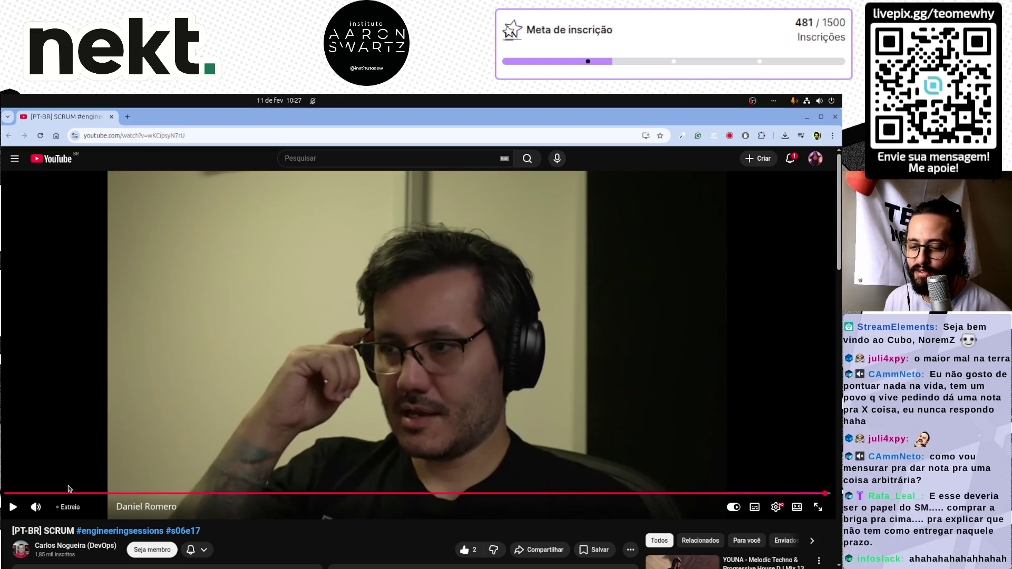
{"action": "left_click", "coordinate": [77, 454]}
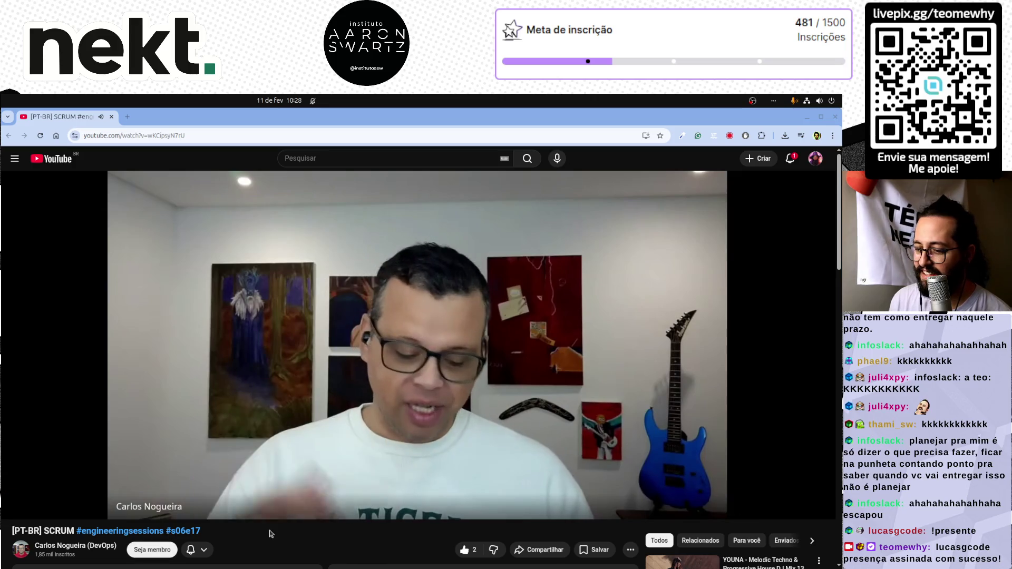
{"action": "left_click", "coordinate": [224, 340]}
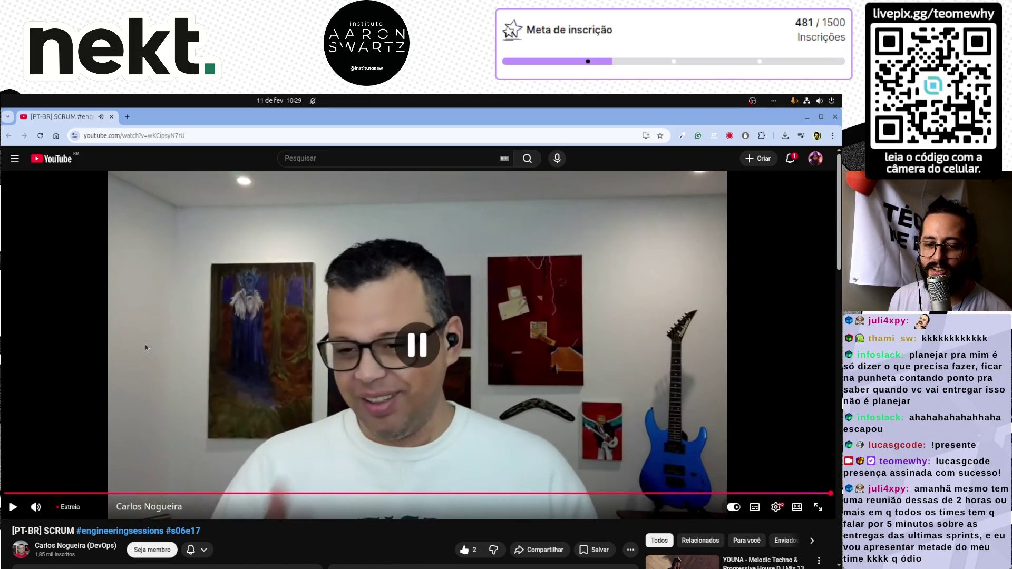
Step: Create a blank spreadsheet from sheets.google.com in a new tab and zoom it to 200%
{"action": "left_click", "coordinate": [127, 117]}
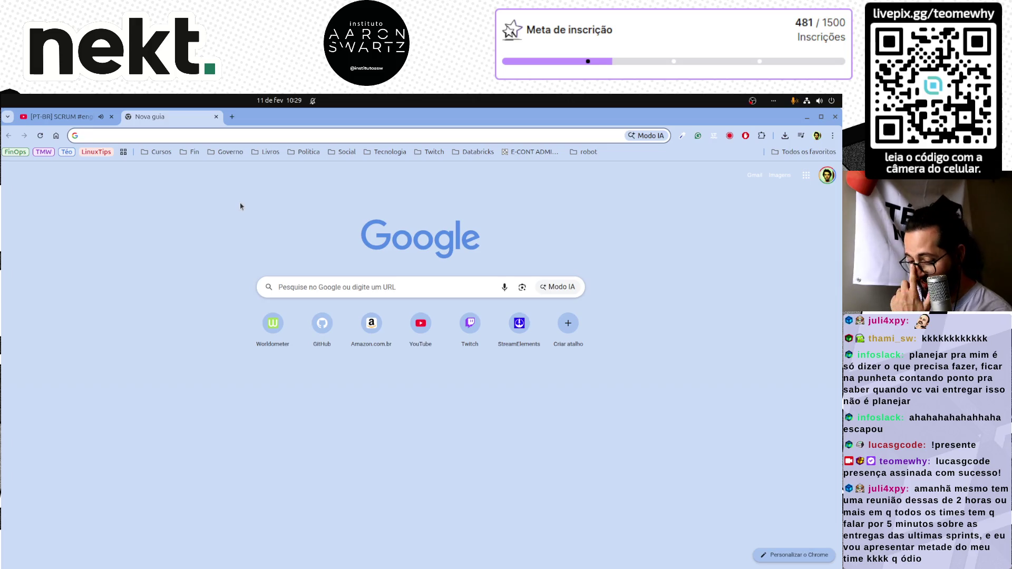
{"action": "type", "text": "sheet"}
{"action": "key", "text": "Return"}
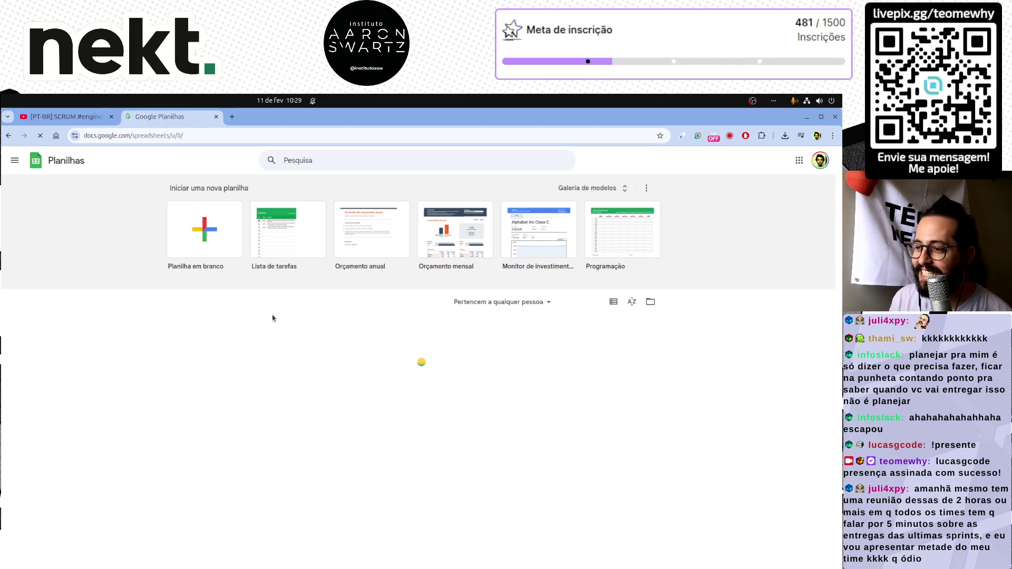
{"action": "left_click", "coordinate": [213, 229]}
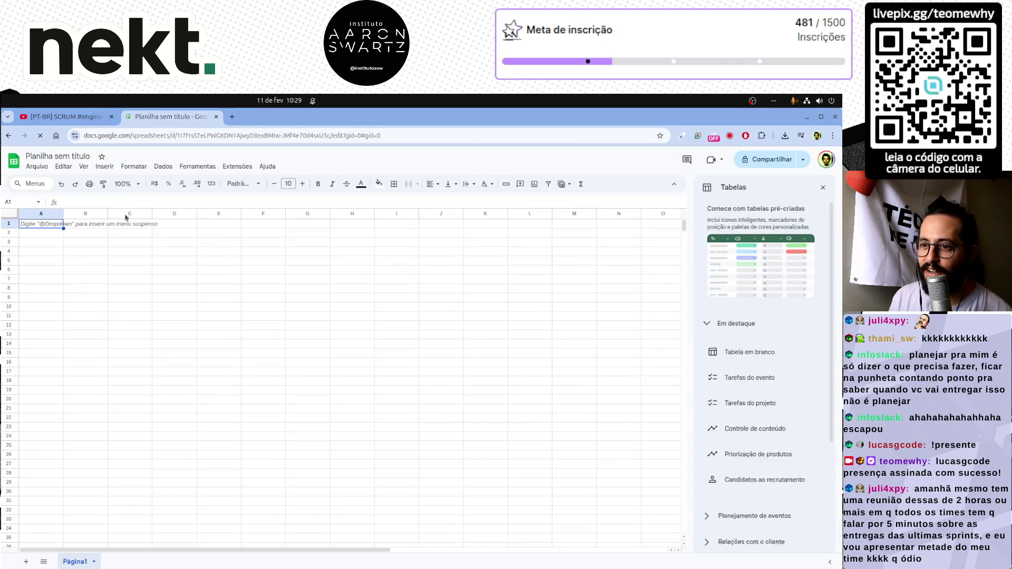
{"action": "left_click", "coordinate": [126, 183]}
{"action": "left_click", "coordinate": [126, 284]}
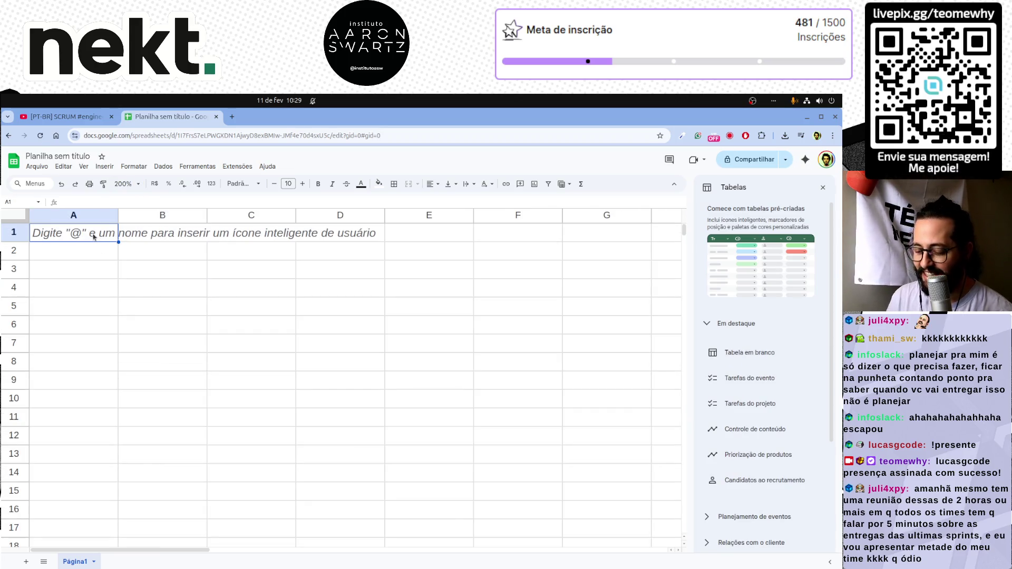
Step: Enter the headers Cerimônia in A1 and Pontos in B1
{"action": "type", "text": "Cerim"}
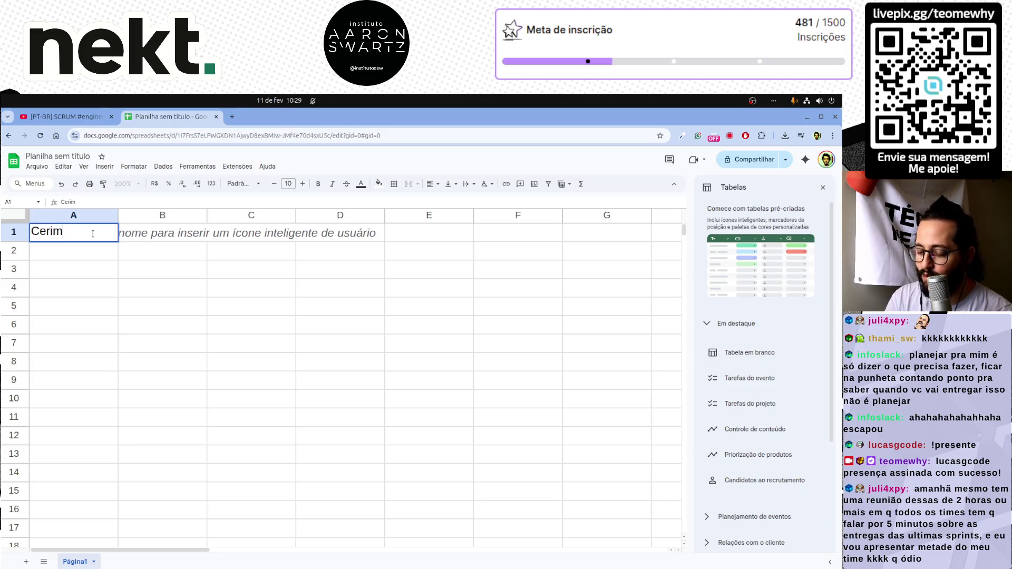
{"action": "type", "text": "ônia"}
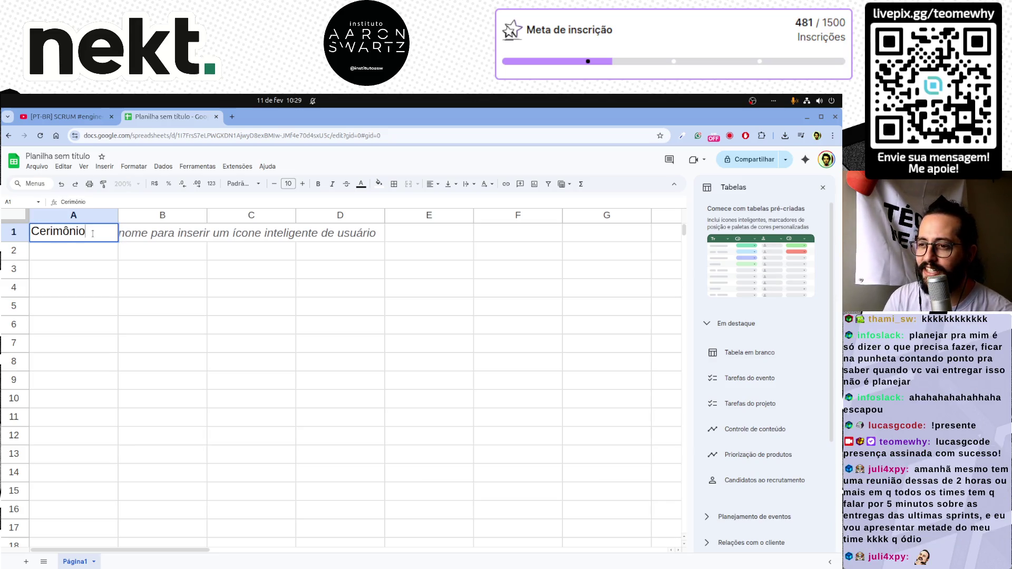
{"action": "key", "text": "Return"}
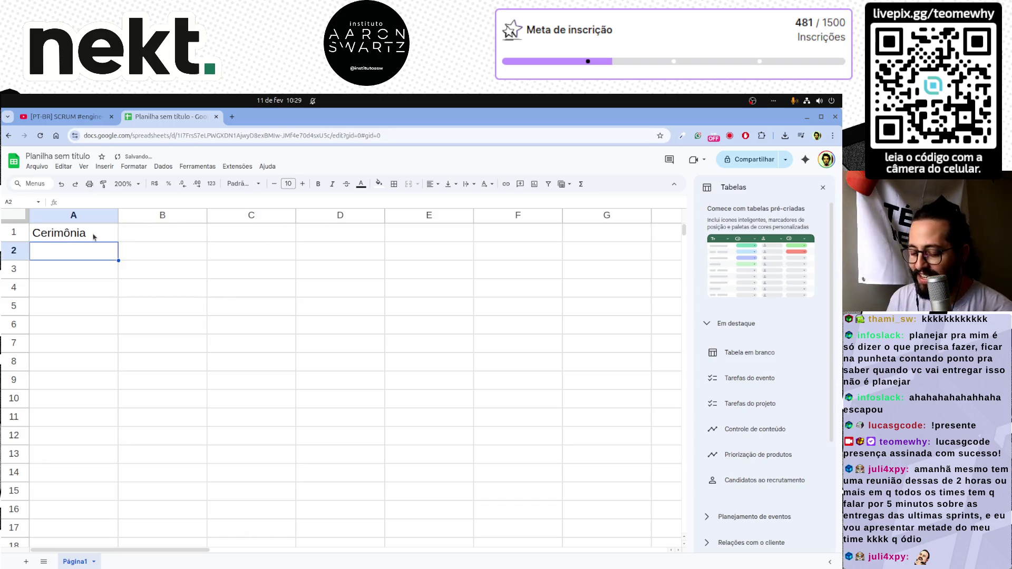
{"action": "key", "text": "Up"}
{"action": "key", "text": "Right"}
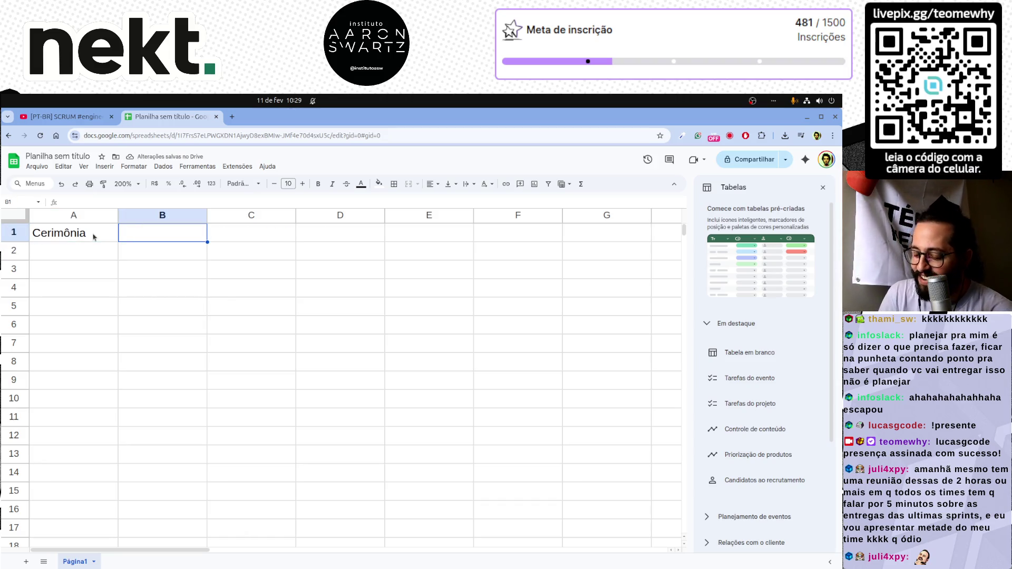
{"action": "type", "text": "Ponto"}
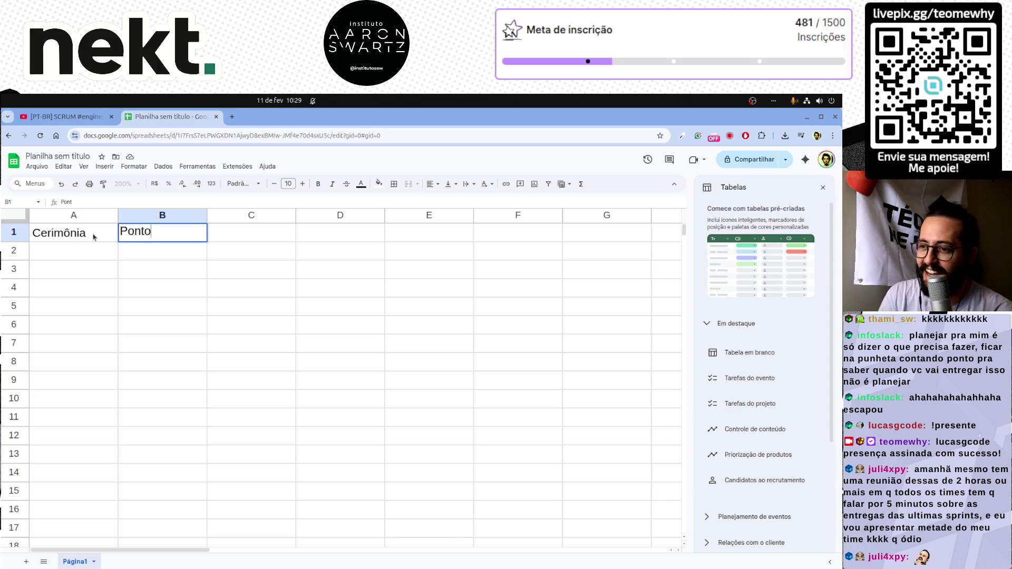
{"action": "type", "text": "s"}
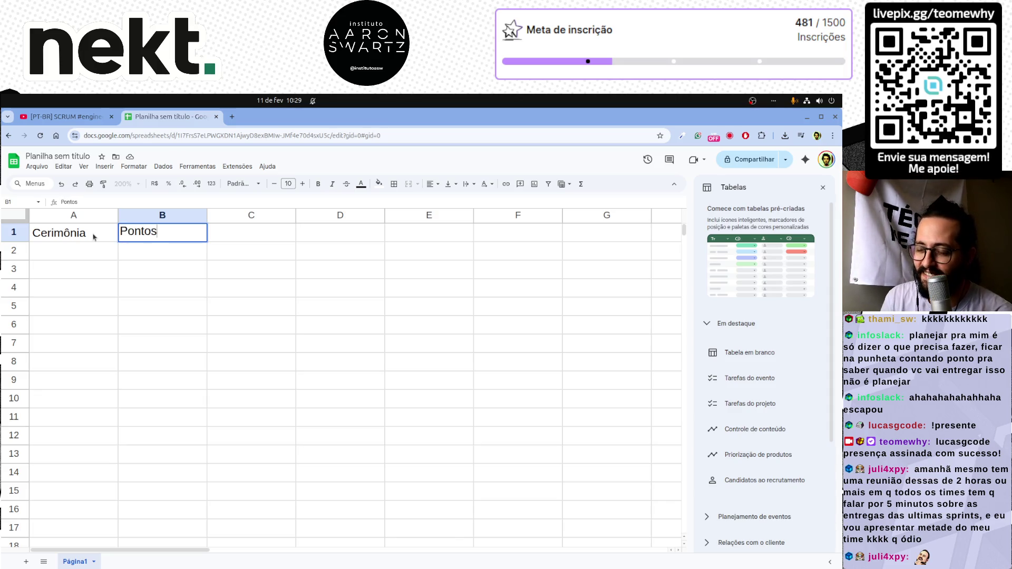
{"action": "key", "text": "Return"}
Step: List the ceremonies Planing, Retro, Review, Daily and Refinamento in A2 to A6
{"action": "key", "text": "Left"}
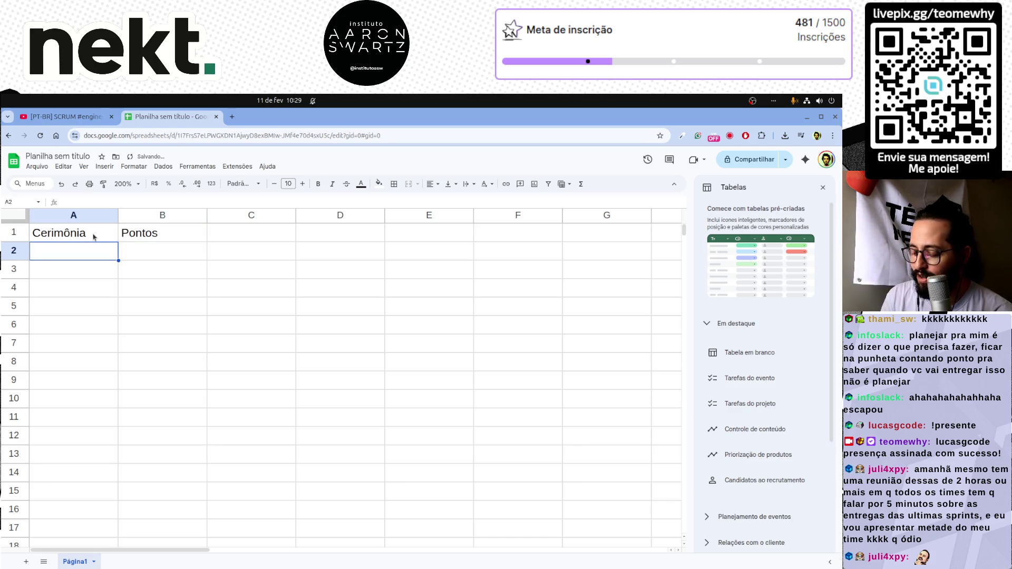
{"action": "type", "text": "Plannig"}
{"action": "key", "text": "BackSpace"}
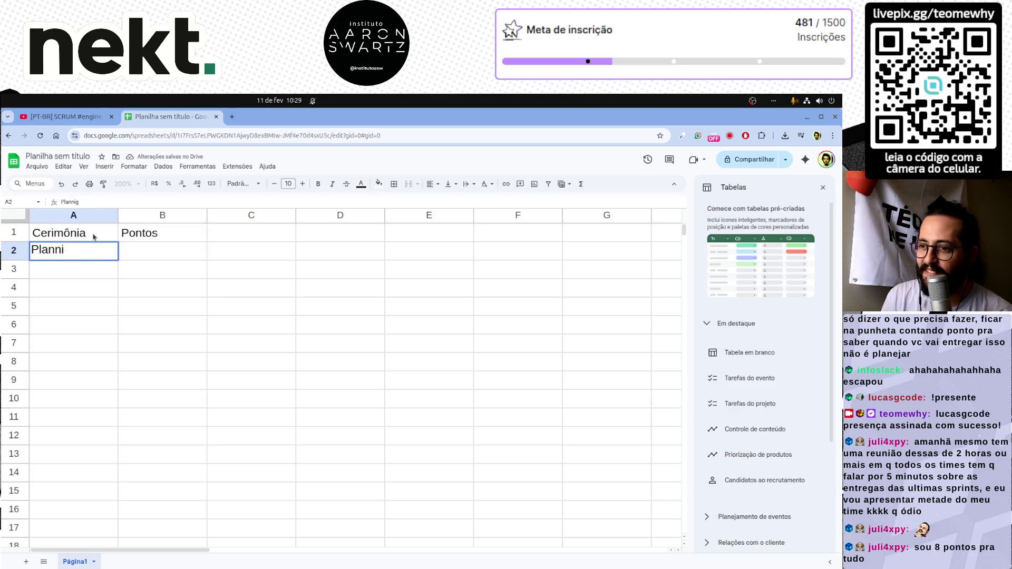
{"action": "key", "text": "BackSpace"}
{"action": "key", "text": "BackSpace"}
{"action": "type", "text": "ing"}
{"action": "key", "text": "Return"}
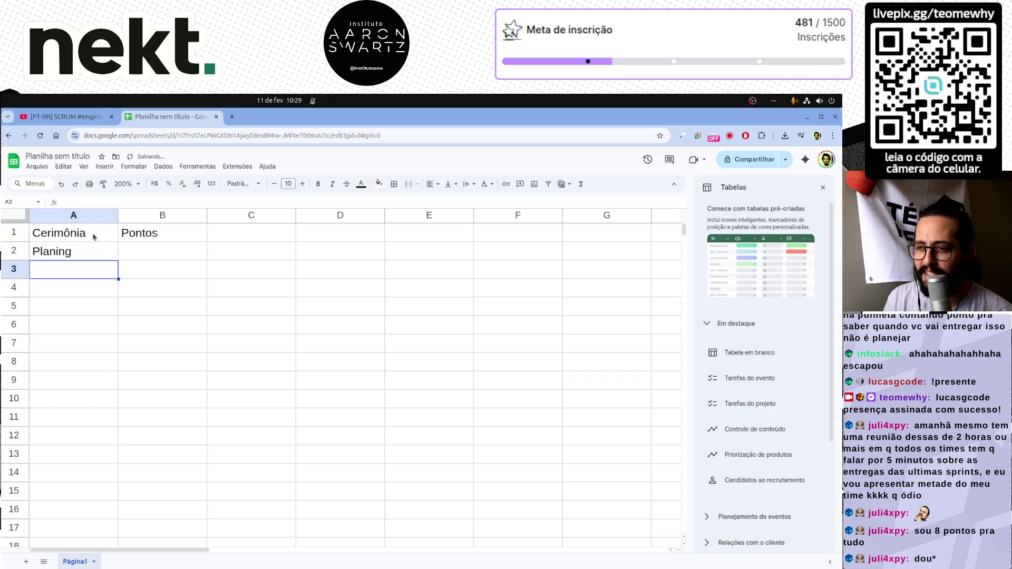
{"action": "type", "text": "Retro"}
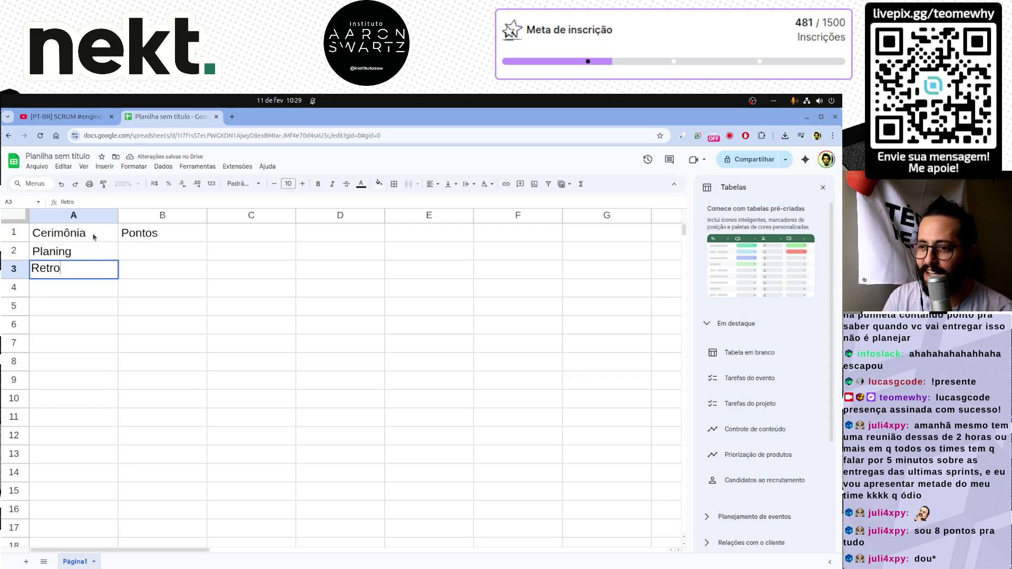
{"action": "key", "text": "Return"}
{"action": "type", "text": "Review"}
{"action": "key", "text": "Return"}
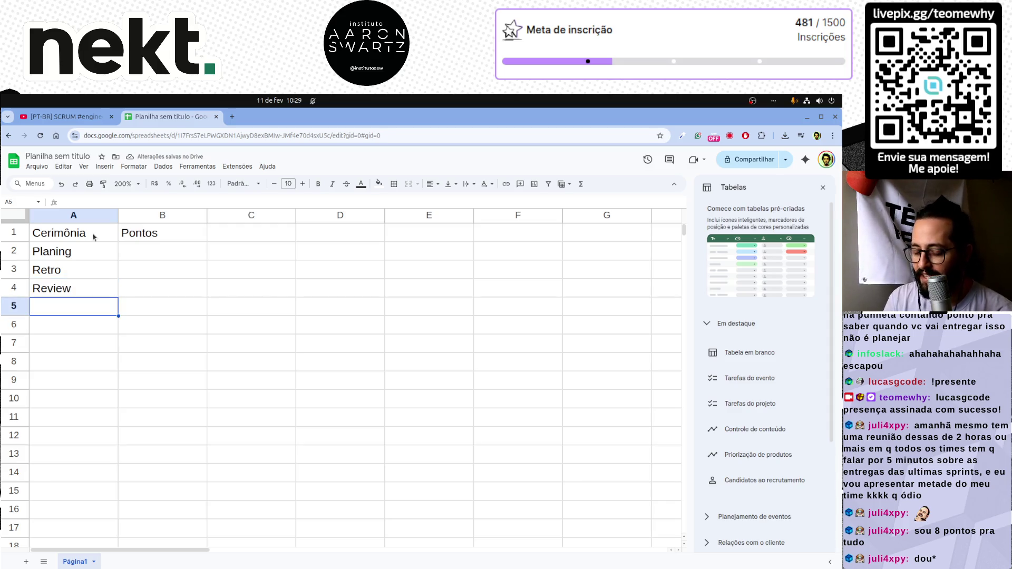
{"action": "type", "text": "Daily"}
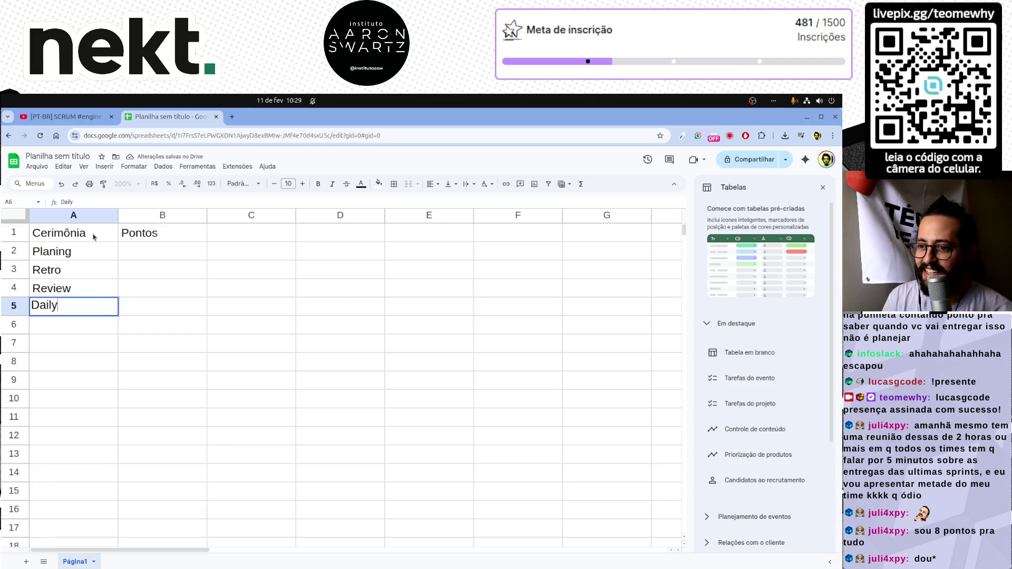
{"action": "key", "text": "Return"}
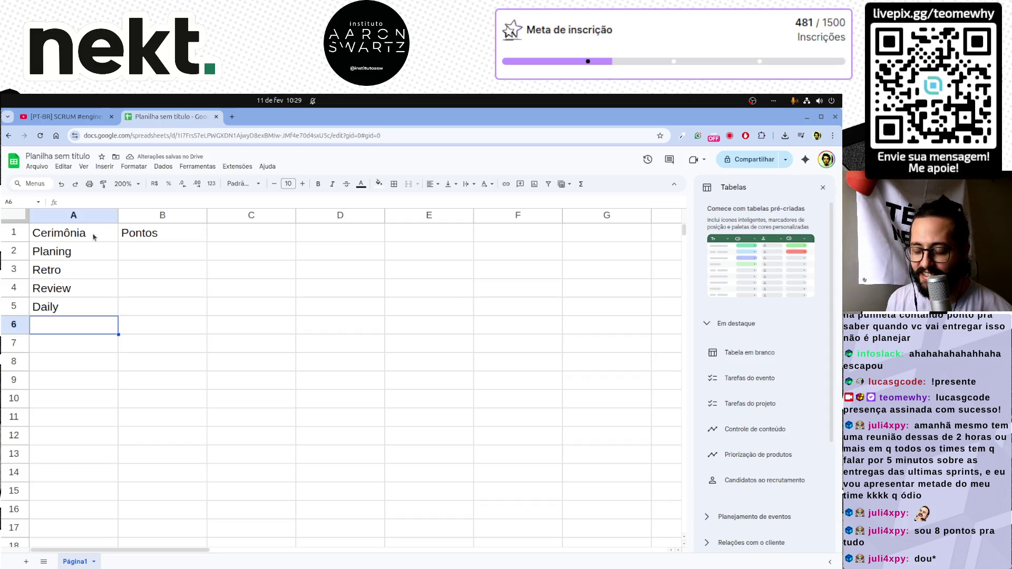
{"action": "type", "text": "Refinamento"}
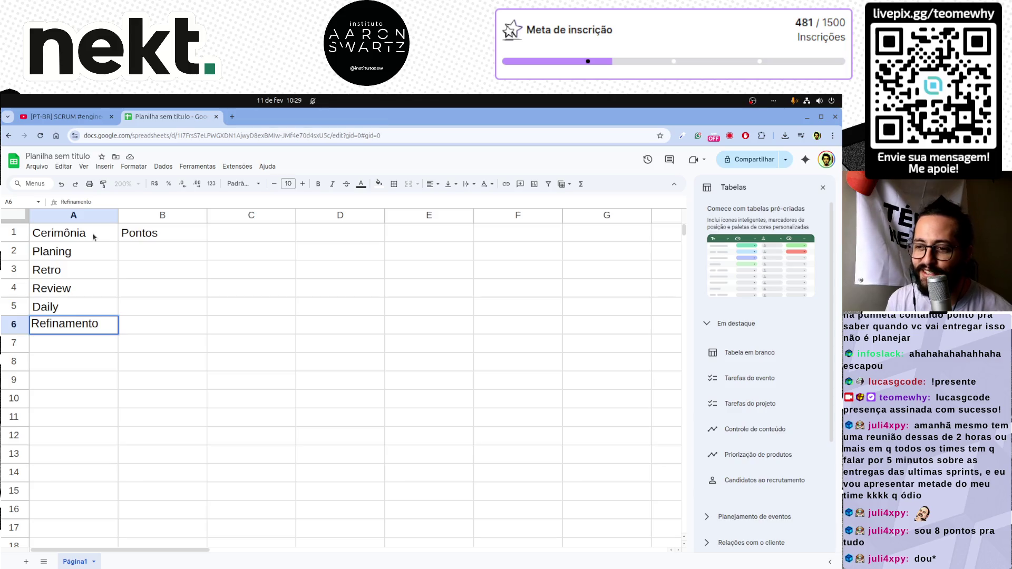
{"action": "key", "text": "Return"}
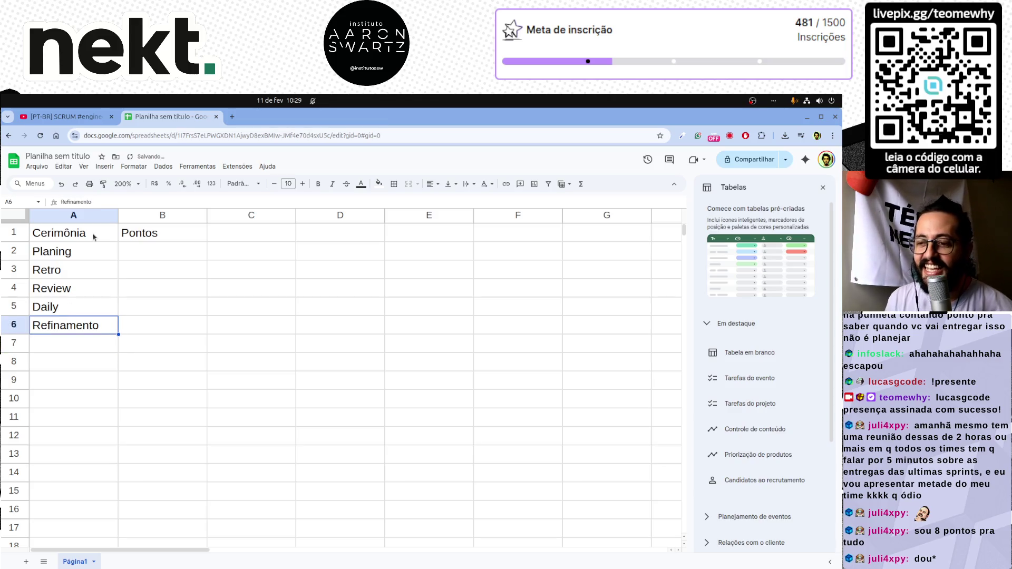
Step: Add Pré-Refinamento in A7 below the list and widen column A to fit it
{"action": "key", "text": "Up"}
{"action": "key", "text": "Up"}
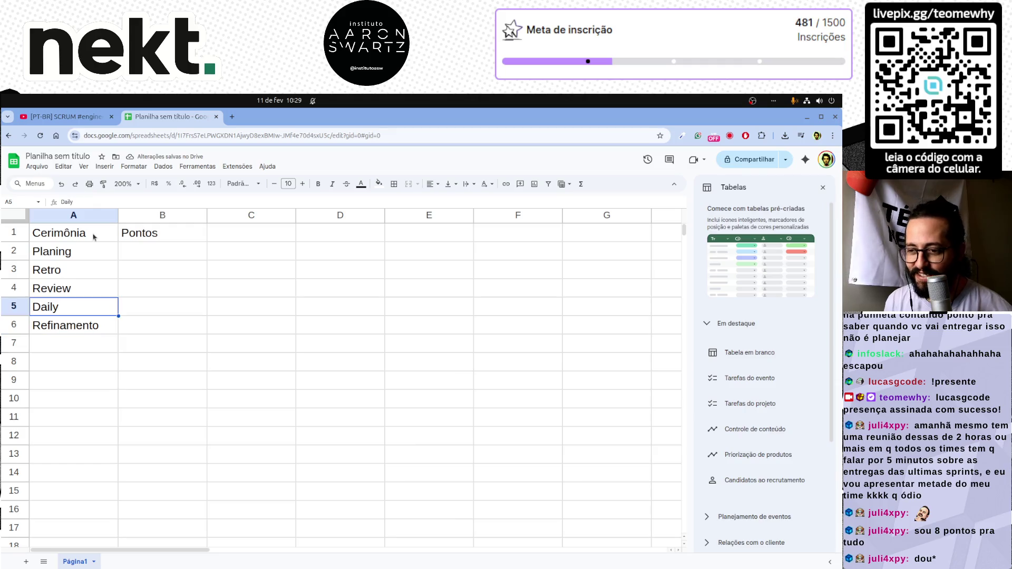
{"action": "key", "text": "Down"}
{"action": "key", "text": "Down"}
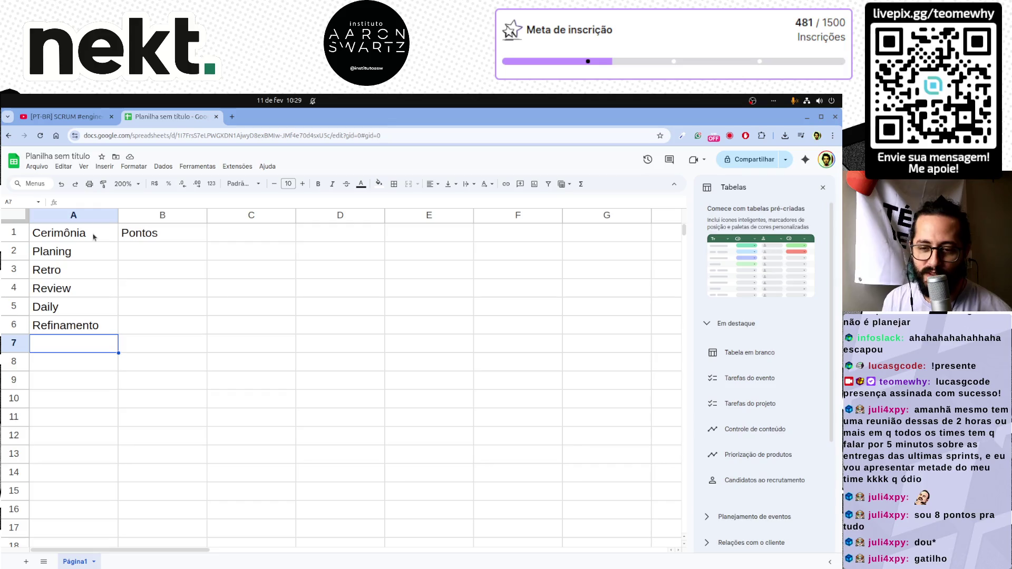
{"action": "key", "text": "Up"}
{"action": "key", "text": "ctrl+shift+Up"}
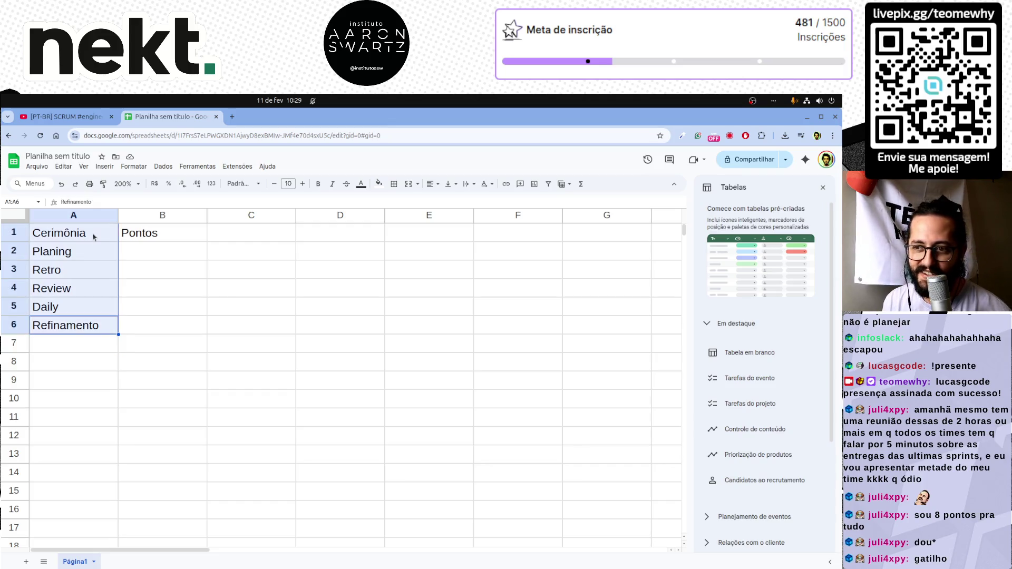
{"action": "key", "text": "Down"}
{"action": "key", "text": "Up"}
{"action": "key", "text": "ctrl+shift+Down"}
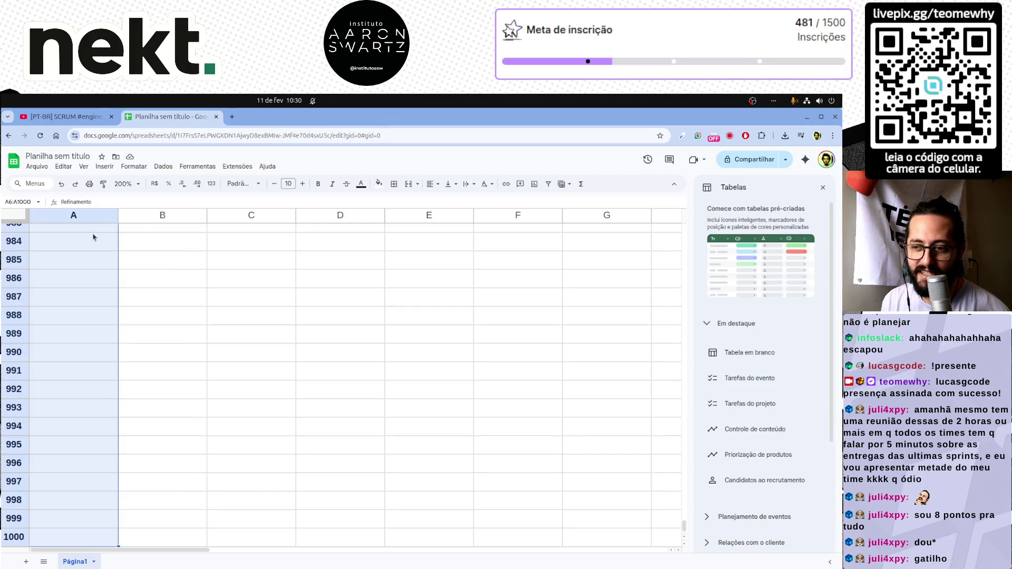
{"action": "key", "text": "Down"}
{"action": "key", "text": "Down"}
{"action": "key", "text": "Up"}
{"action": "key", "text": "Up"}
{"action": "key", "text": "Up"}
{"action": "key", "text": "Up"}
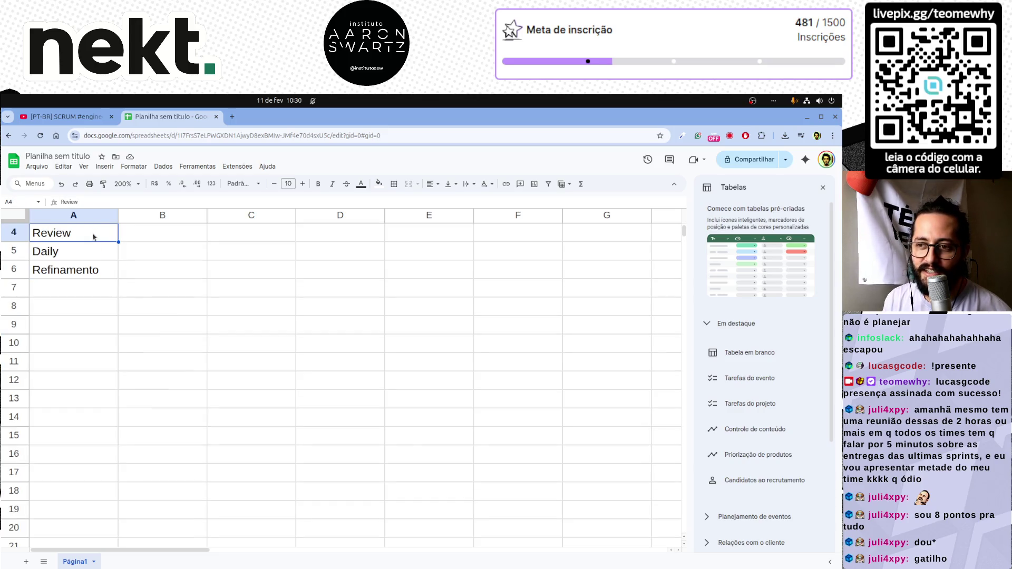
{"action": "key", "text": "Down"}
{"action": "key", "text": "Down"}
{"action": "key", "text": "Down"}
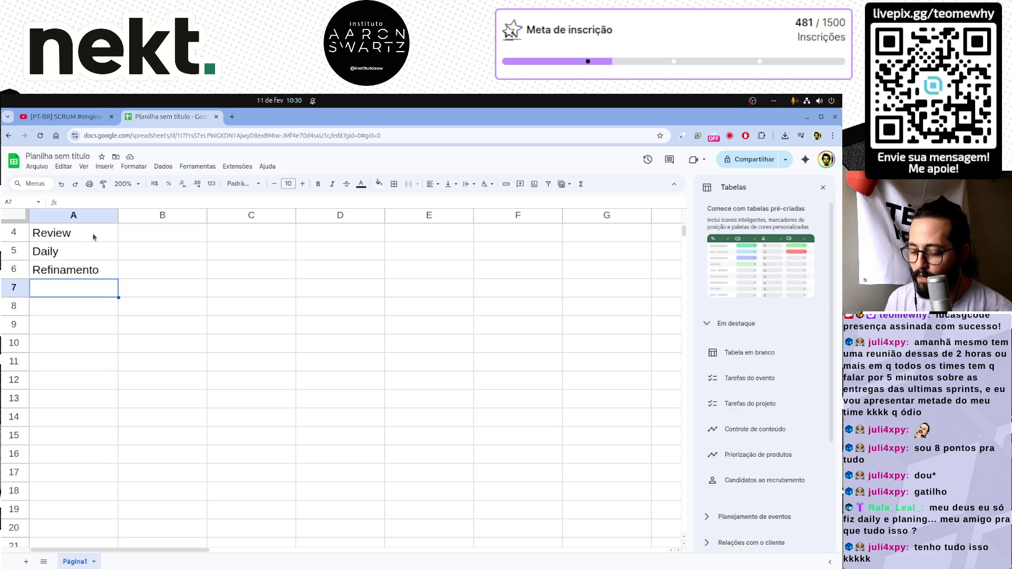
{"action": "type", "text": "Pré"}
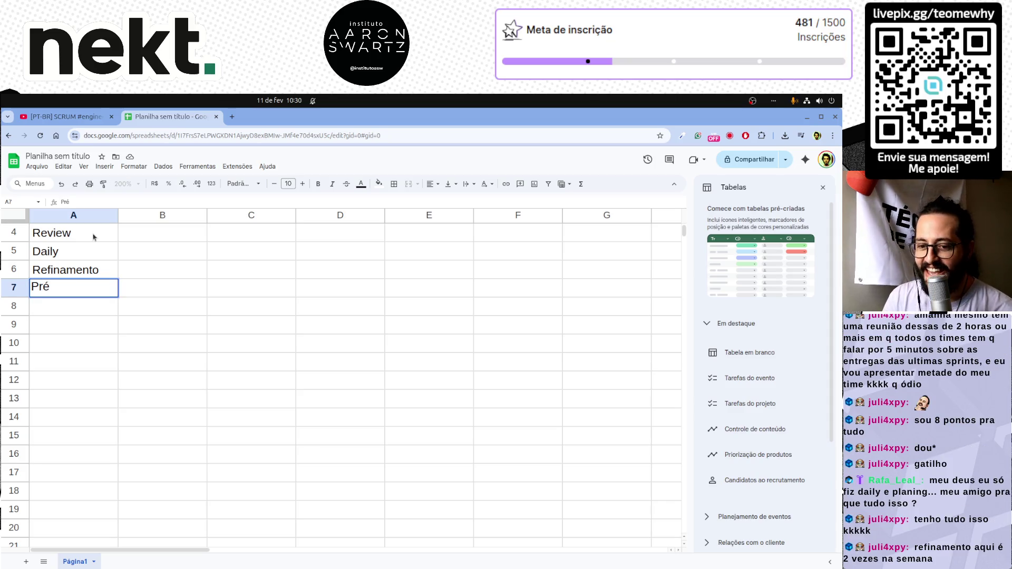
{"action": "type", "text": "-Refinamento"}
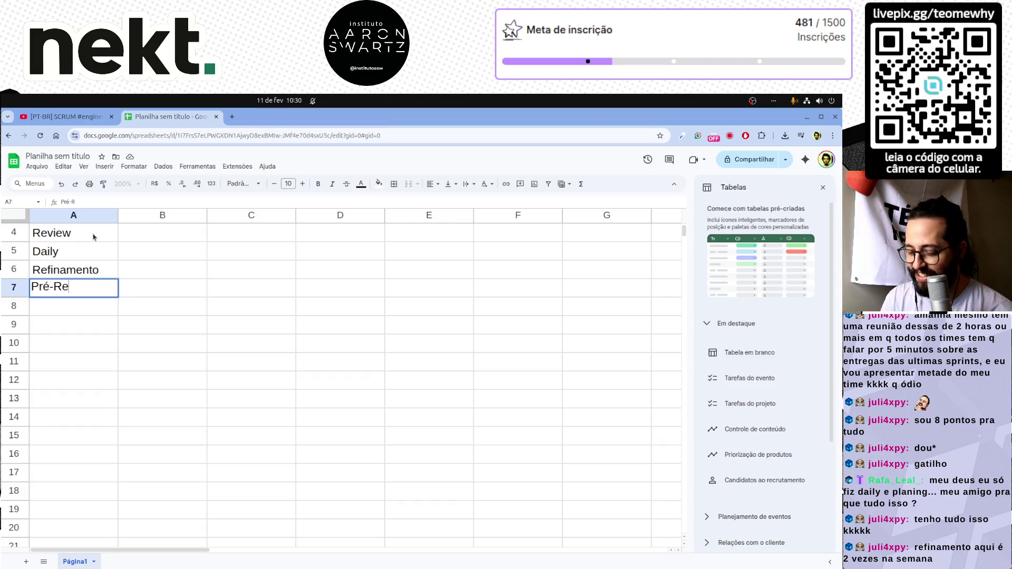
{"action": "key", "text": "Return"}
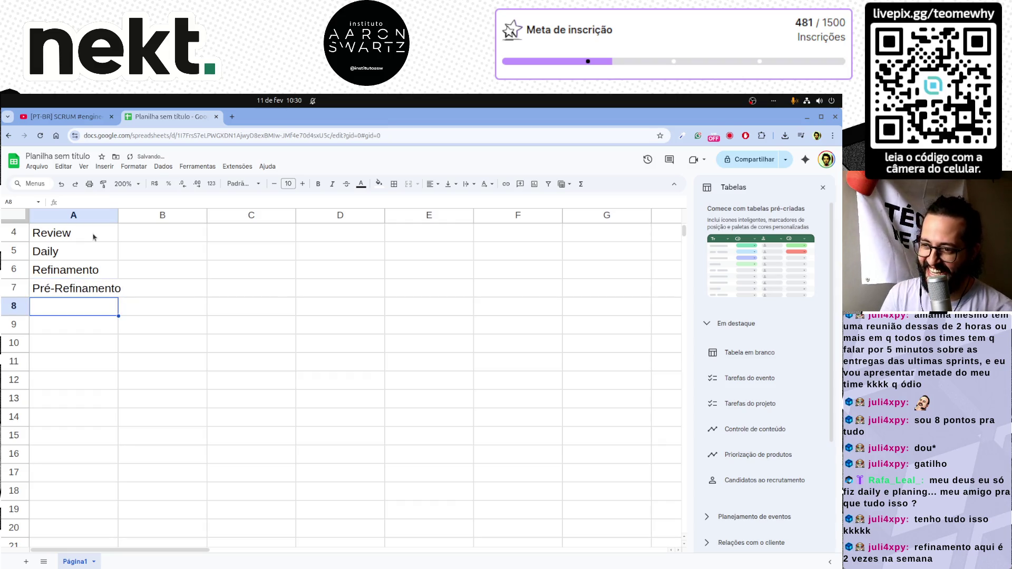
{"action": "left_click_drag", "start_coordinate": [118, 216], "coordinate": [144, 216]}
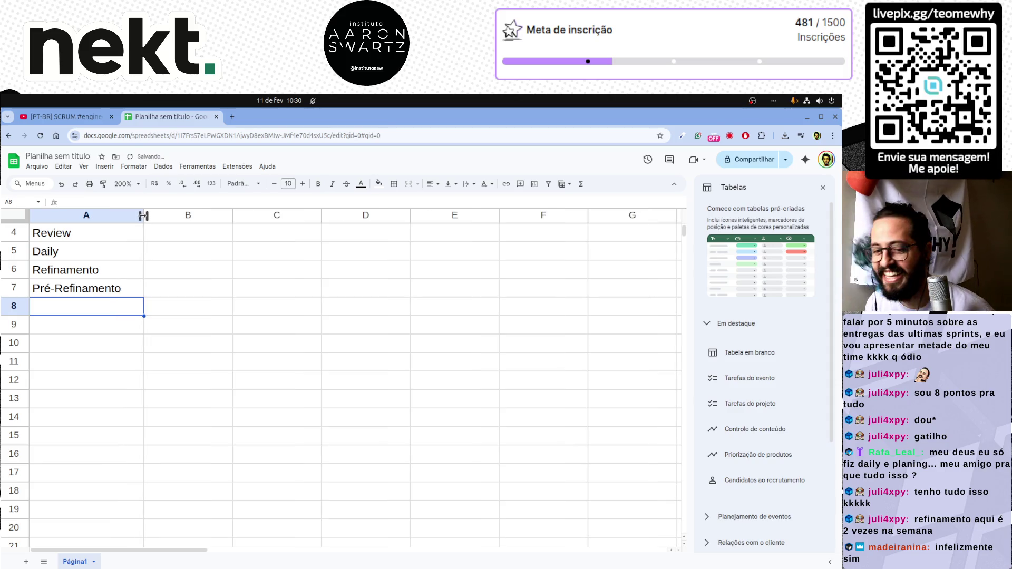
{"action": "scroll", "coordinate": [199, 348], "scroll_direction": "up", "scroll_amount": 2}
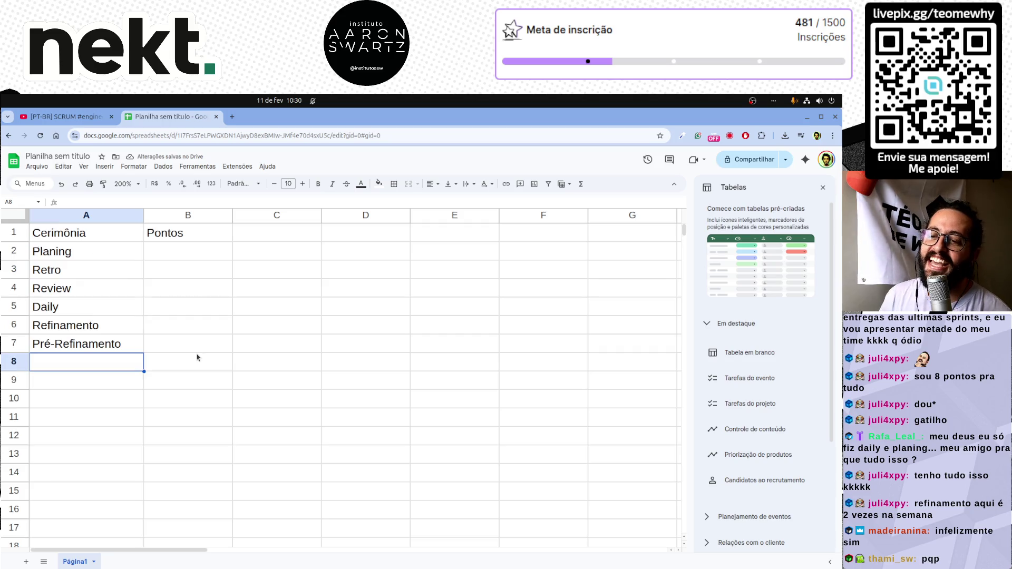
{"action": "left_click", "coordinate": [110, 351]}
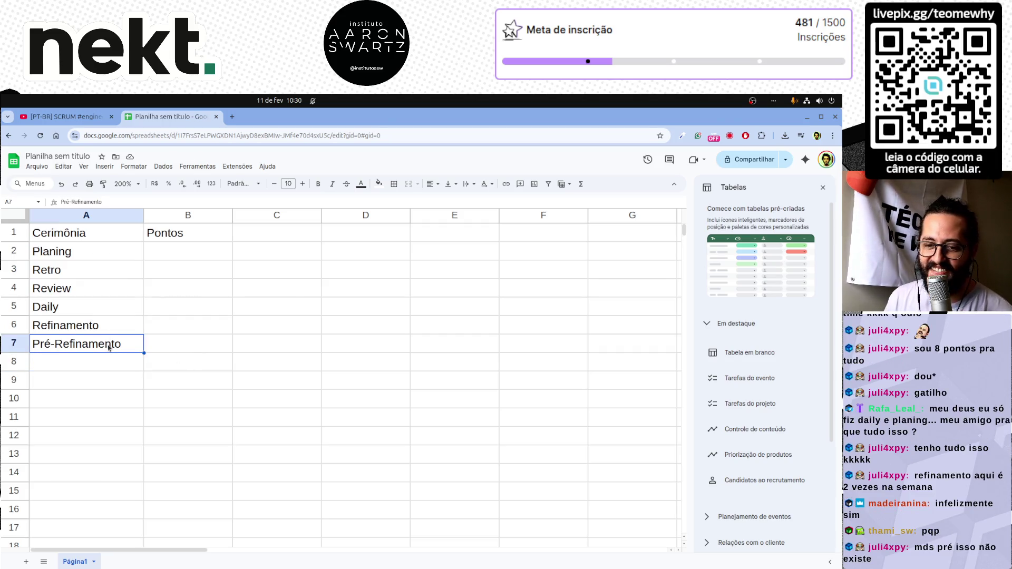
{"action": "left_click", "coordinate": [89, 367]}
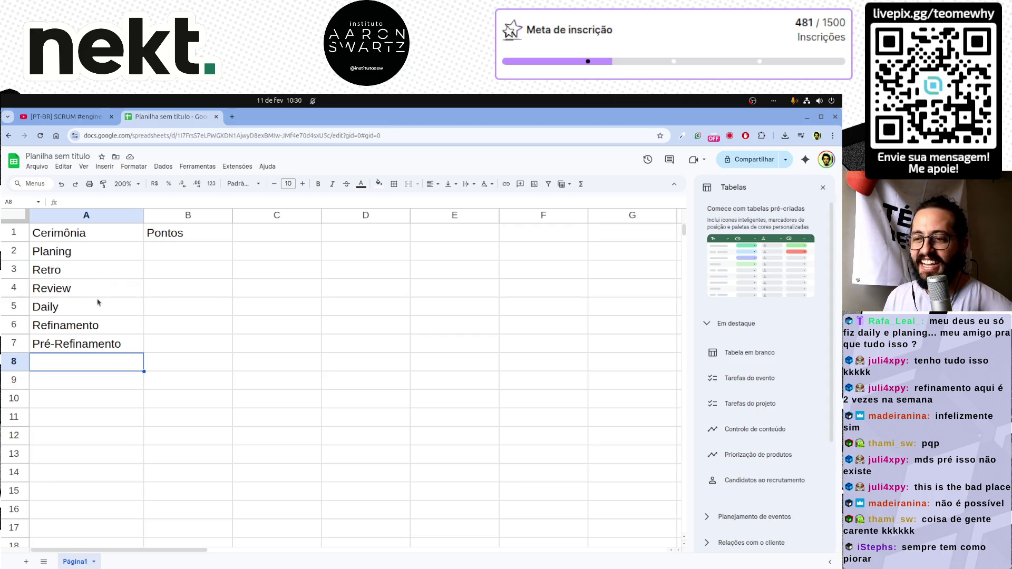
{"action": "left_click", "coordinate": [82, 254]}
{"action": "left_click", "coordinate": [86, 274]}
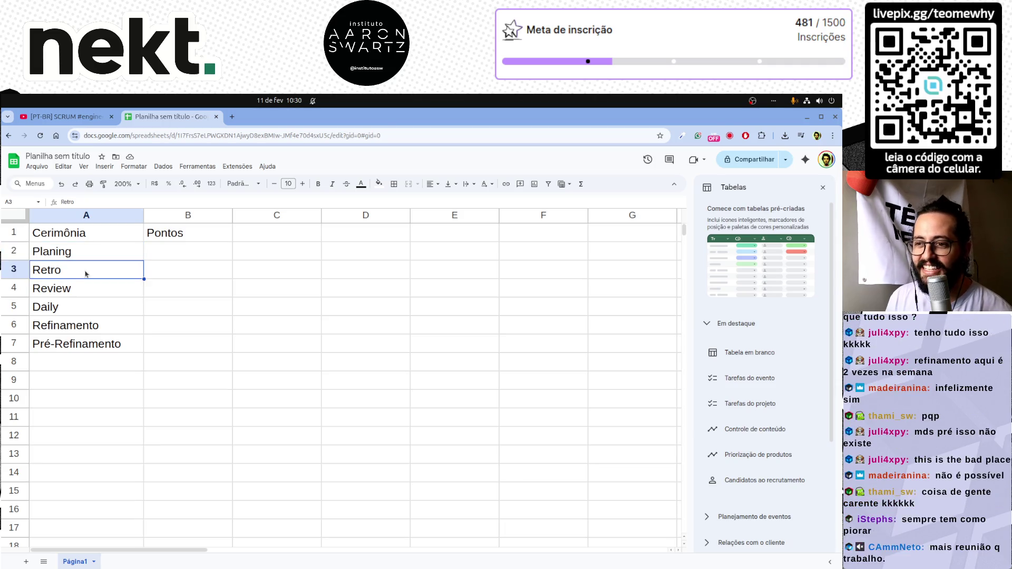
{"action": "left_click", "coordinate": [87, 290]}
{"action": "left_click", "coordinate": [76, 312]}
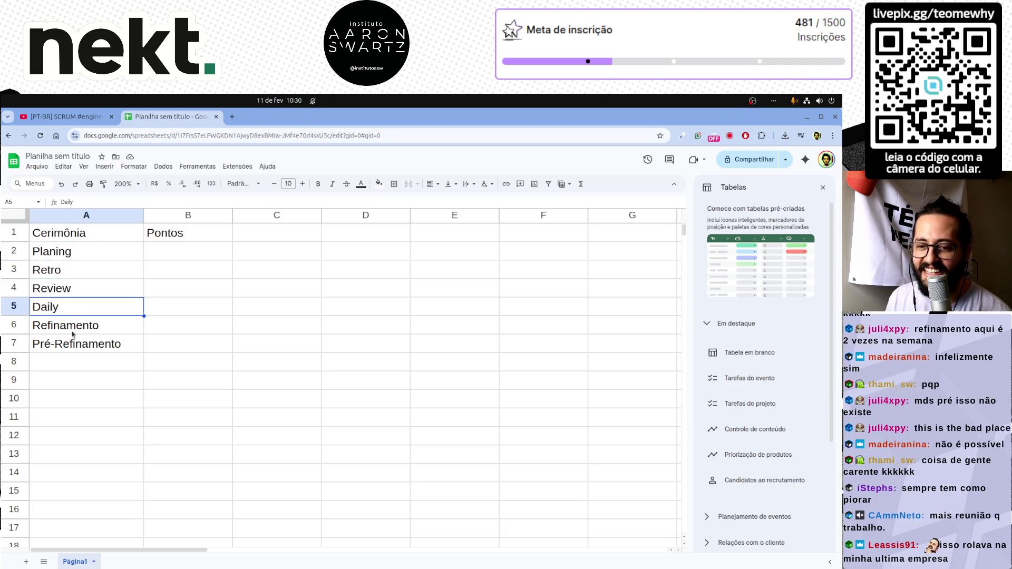
{"action": "left_click", "coordinate": [74, 332]}
{"action": "left_click", "coordinate": [88, 346]}
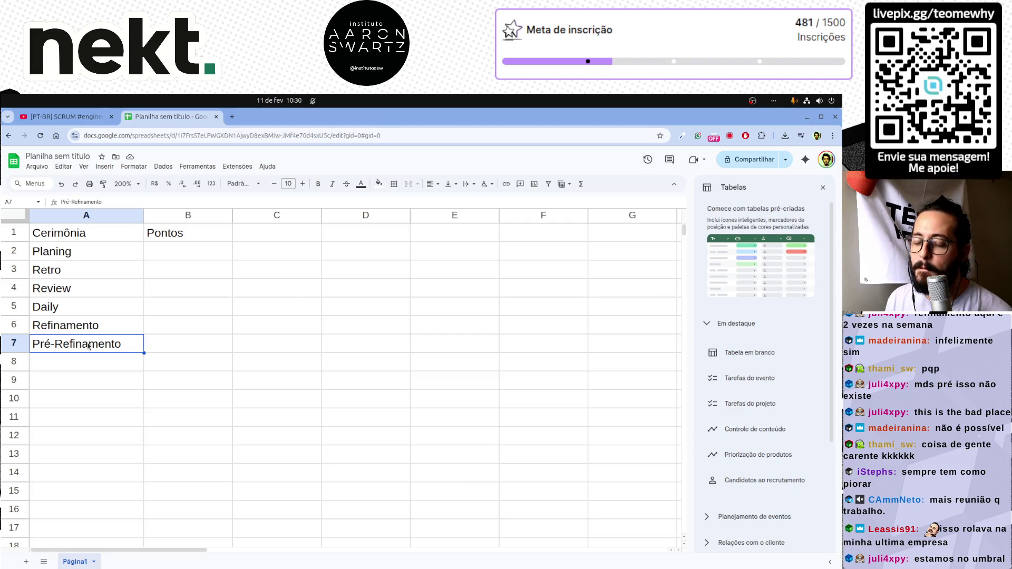
{"action": "left_click", "coordinate": [83, 367]}
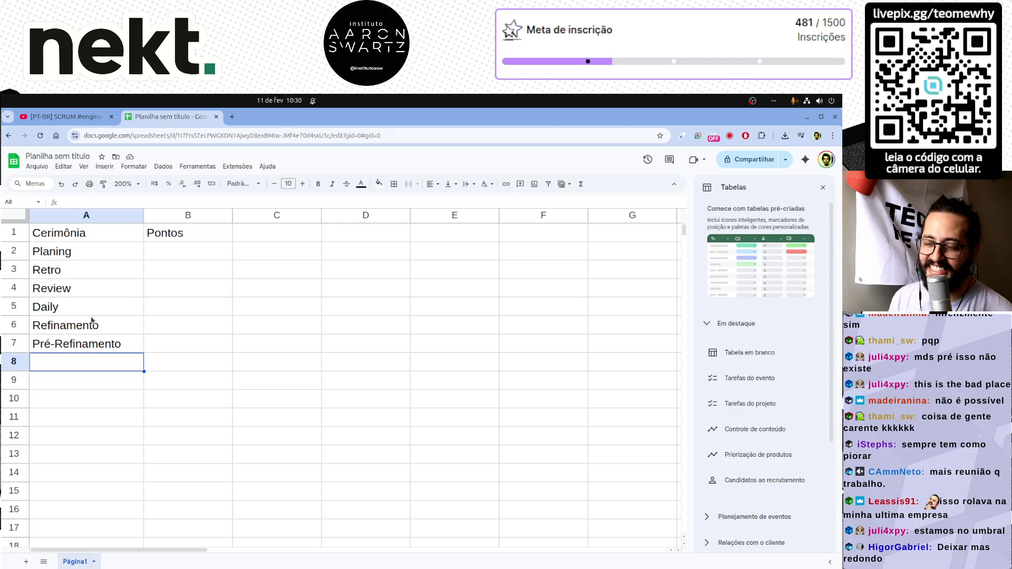
{"action": "left_click", "coordinate": [69, 256]}
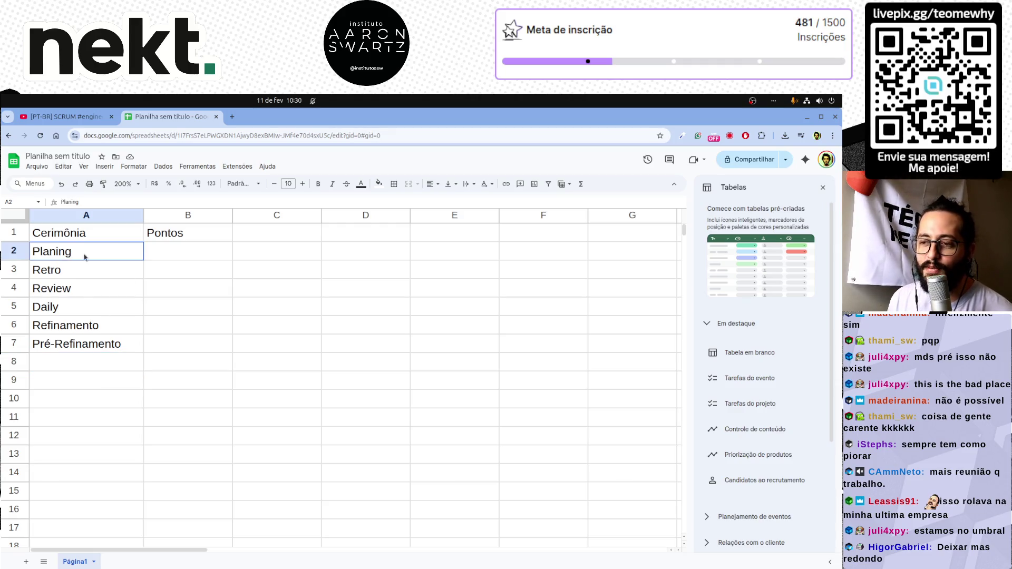
{"action": "left_click_drag", "start_coordinate": [84, 257], "coordinate": [158, 258]}
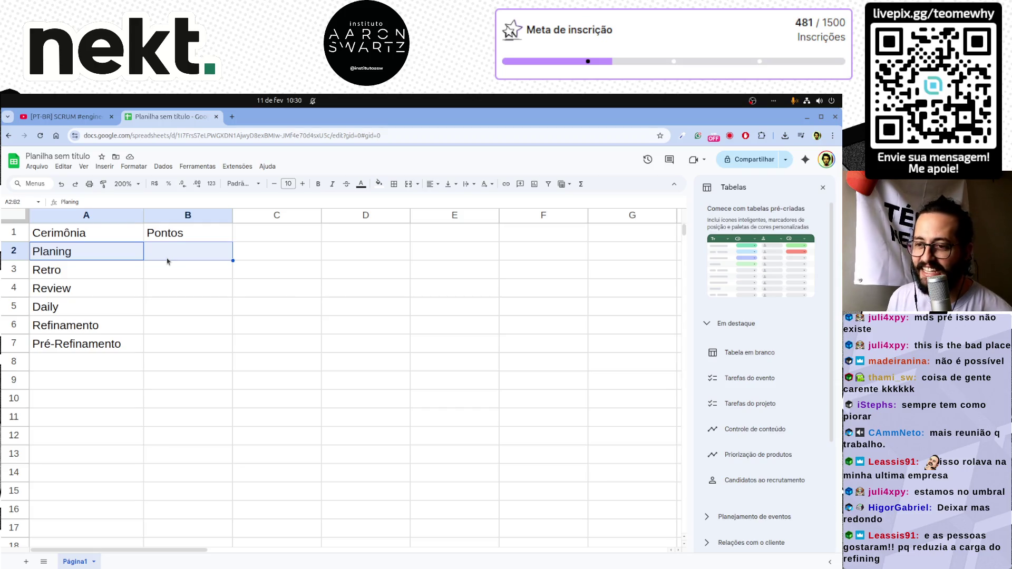
{"action": "left_click", "coordinate": [167, 261]}
{"action": "left_click_drag", "start_coordinate": [68, 256], "coordinate": [172, 256]}
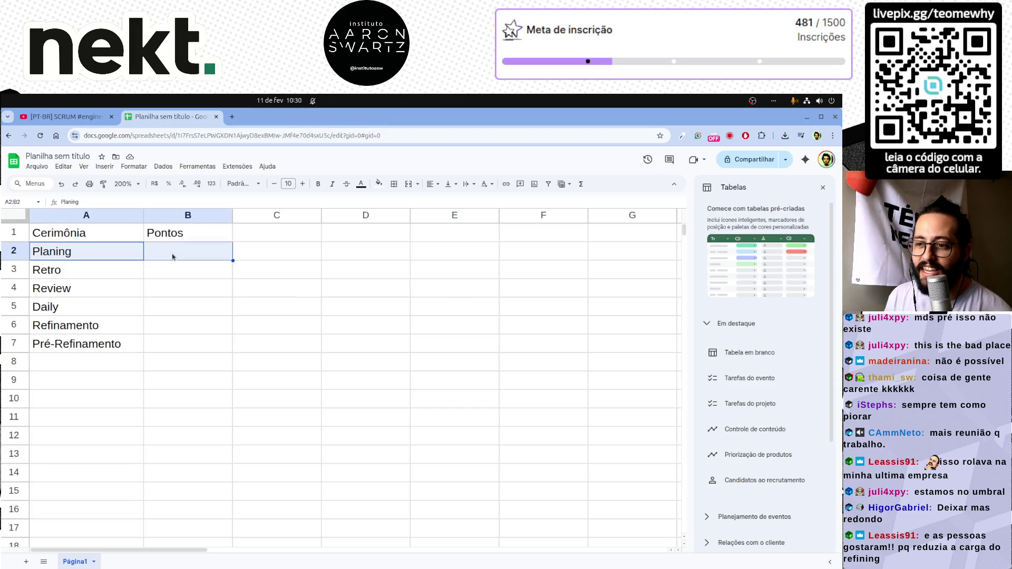
{"action": "left_click", "coordinate": [179, 270]}
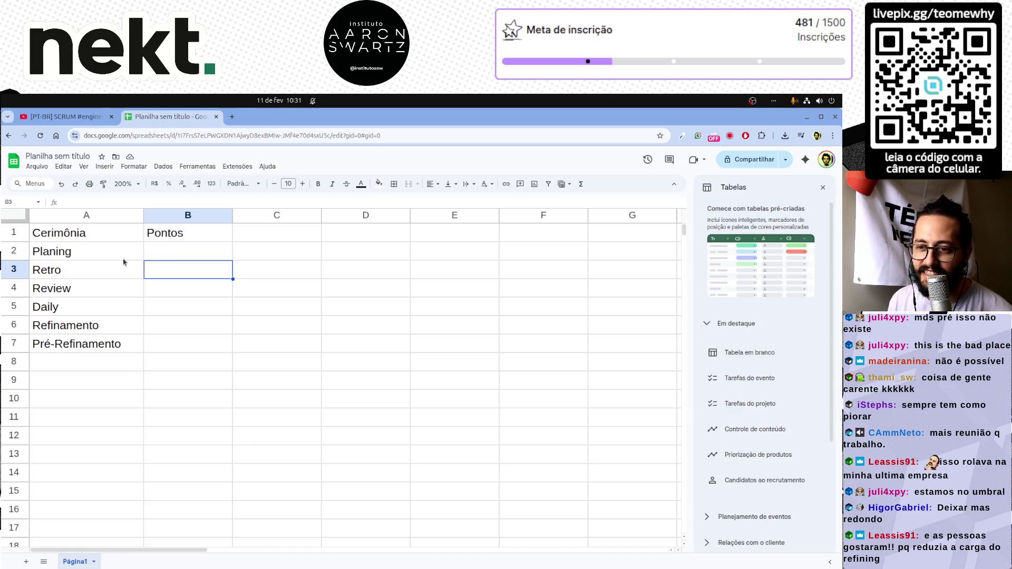
{"action": "left_click", "coordinate": [119, 259]}
{"action": "left_click", "coordinate": [169, 258]}
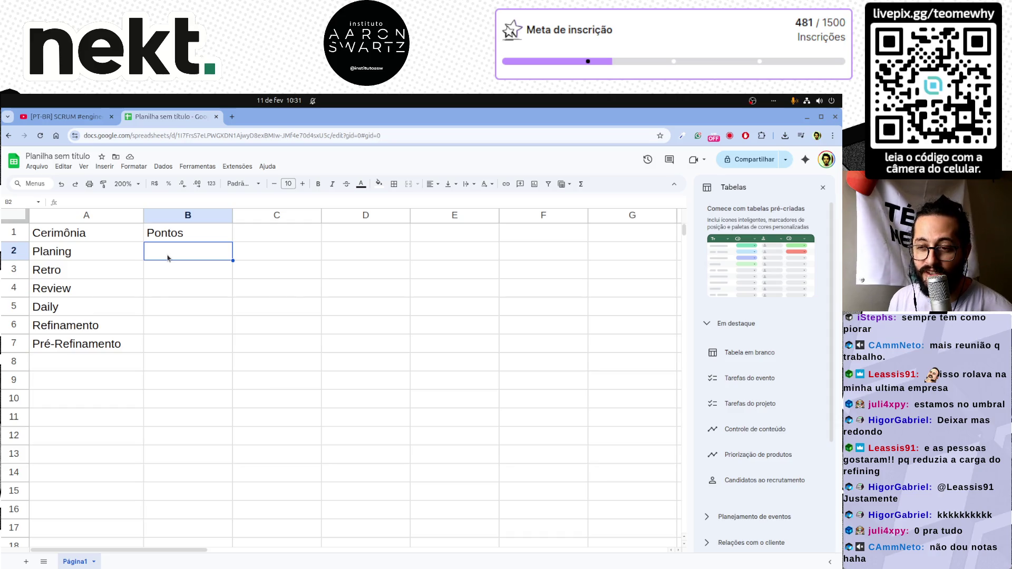
Step: Select the Planing row and its Pontos cell B2 in the summary table
{"action": "left_click_drag", "start_coordinate": [169, 257], "coordinate": [99, 260]}
{"action": "left_click", "coordinate": [181, 271]}
{"action": "left_click", "coordinate": [100, 256]}
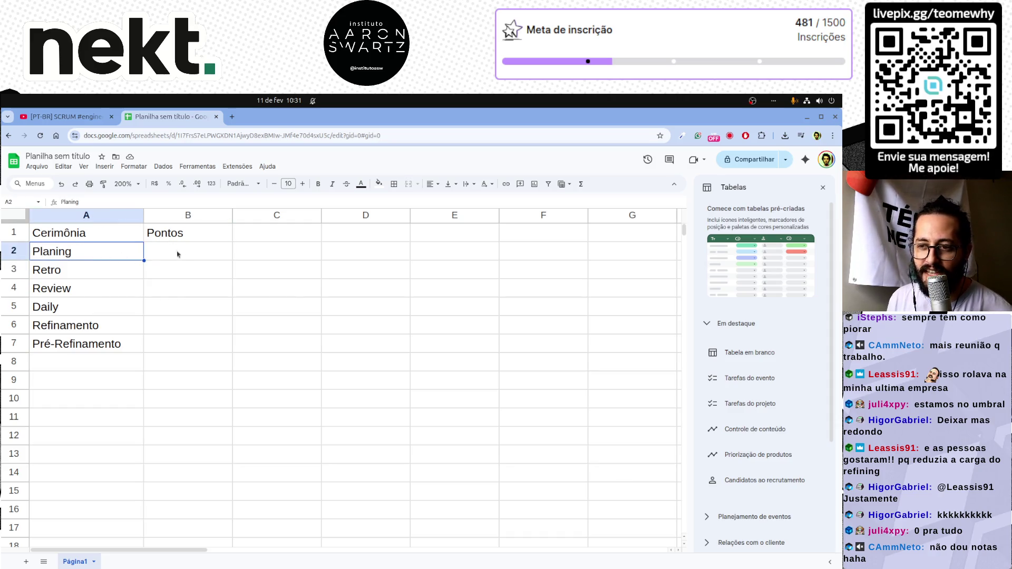
{"action": "left_click", "coordinate": [179, 253]}
{"action": "left_click", "coordinate": [170, 272]}
{"action": "left_click", "coordinate": [113, 251]}
{"action": "left_click", "coordinate": [171, 253]}
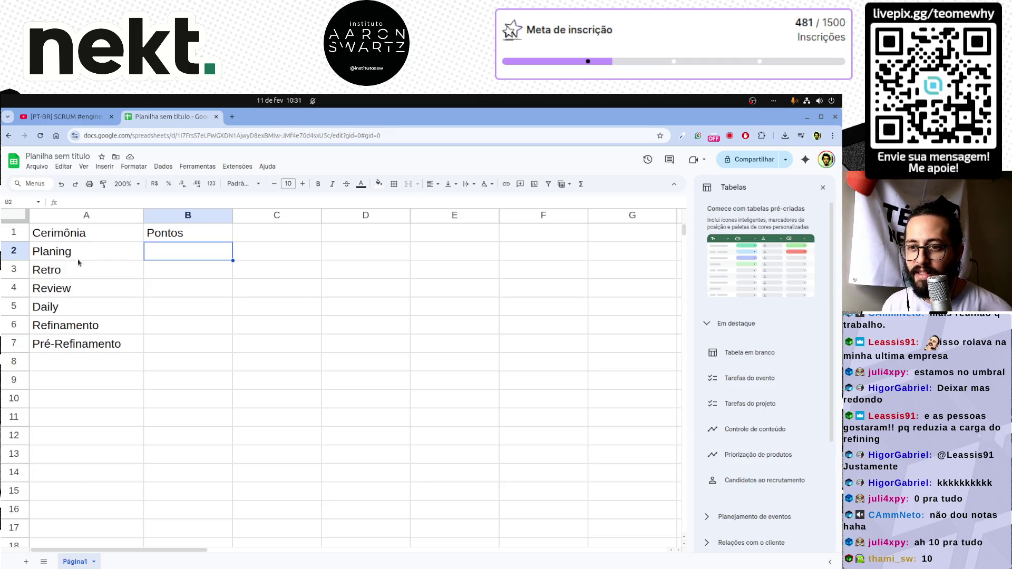
{"action": "left_click_drag", "start_coordinate": [79, 259], "coordinate": [169, 253]}
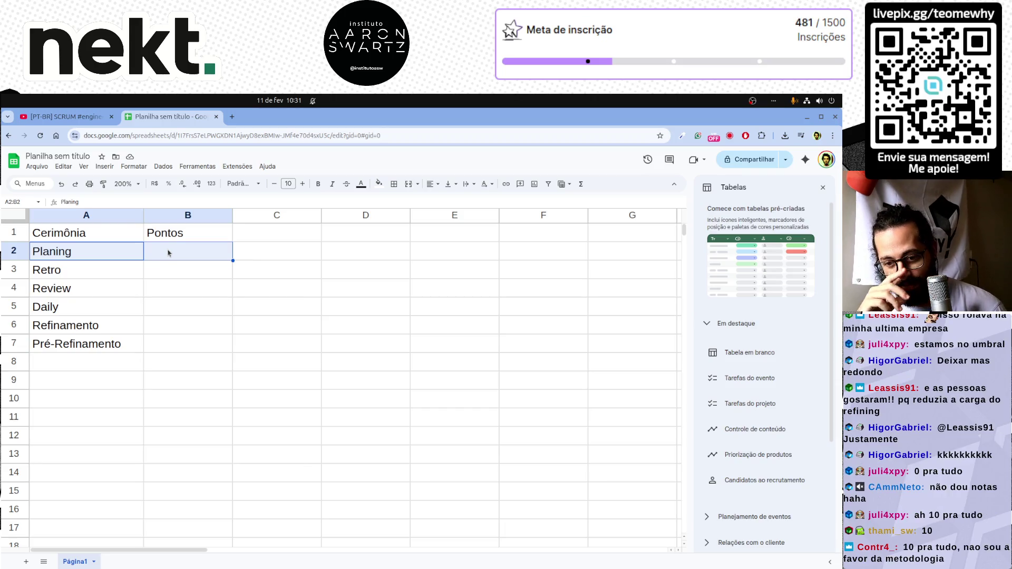
{"action": "left_click", "coordinate": [465, 290]}
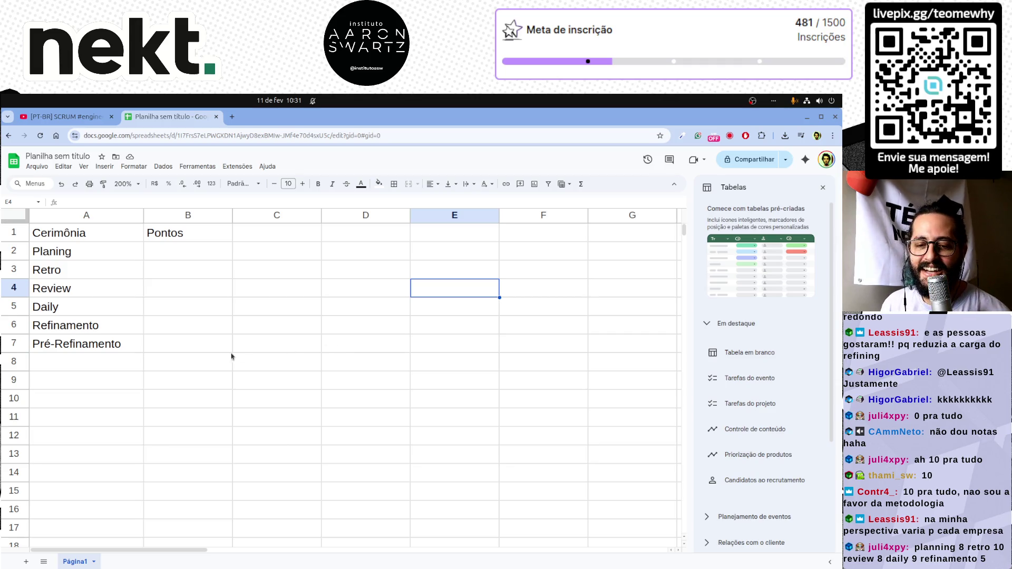
{"action": "left_click", "coordinate": [156, 372]}
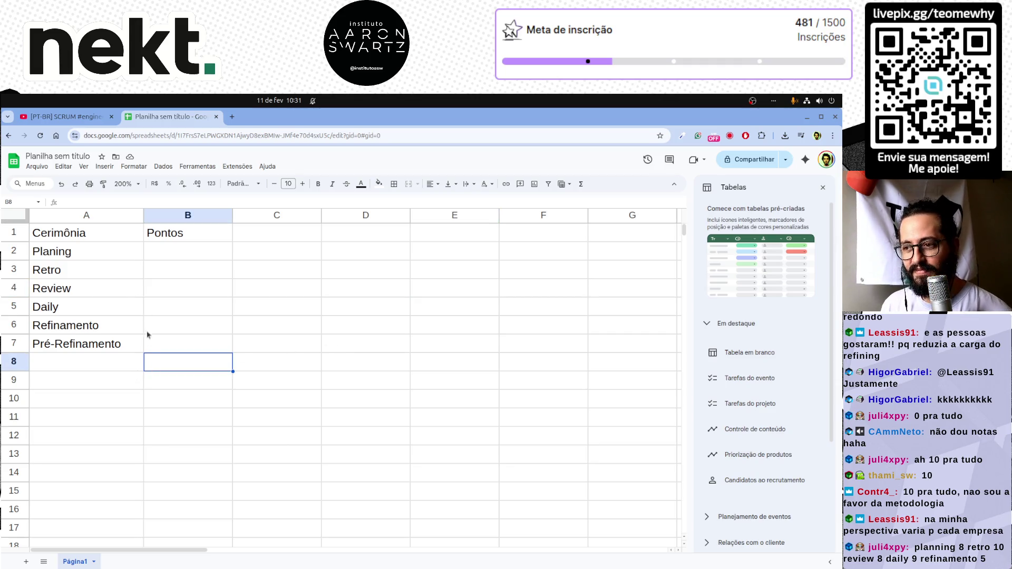
{"action": "left_click", "coordinate": [167, 256]}
{"action": "key", "text": "Right"}
{"action": "key", "text": "Right"}
{"action": "key", "text": "Right"}
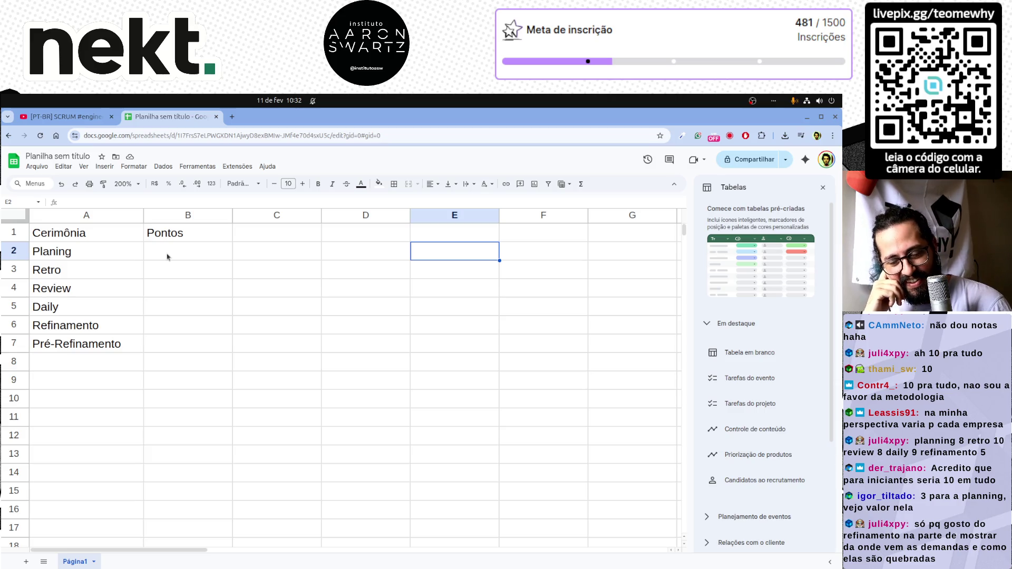
{"action": "key", "text": "Left"}
{"action": "key", "text": "Left"}
{"action": "key", "text": "Left"}
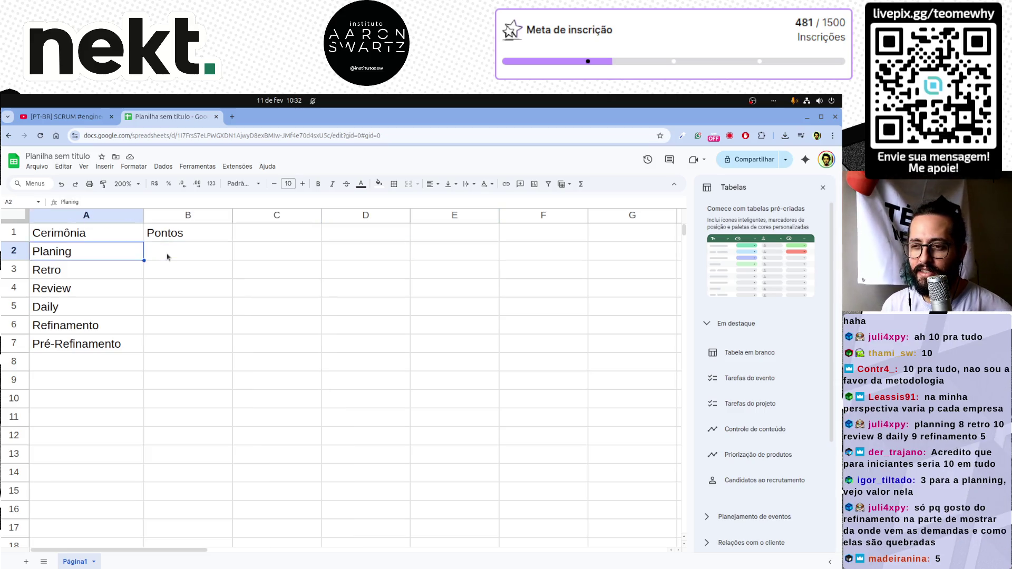
{"action": "key", "text": "Down"}
{"action": "key", "text": "Down"}
{"action": "key", "text": "Down"}
{"action": "key", "text": "Down"}
{"action": "key", "text": "Down"}
{"action": "key", "text": "Down"}
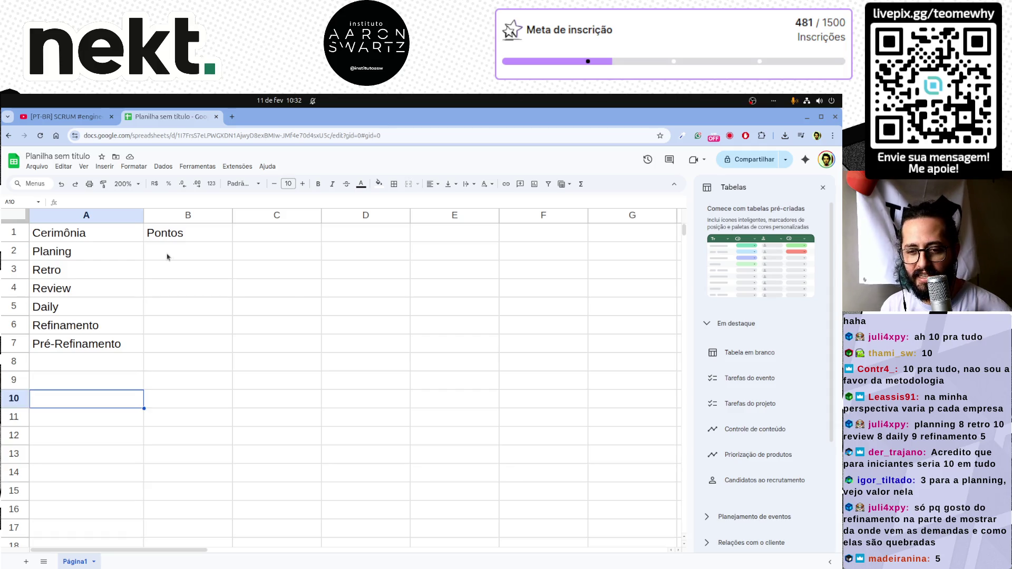
Step: Copy the Planing label into cell A10 as the heading for its votes
{"action": "type", "text": "Pla"}
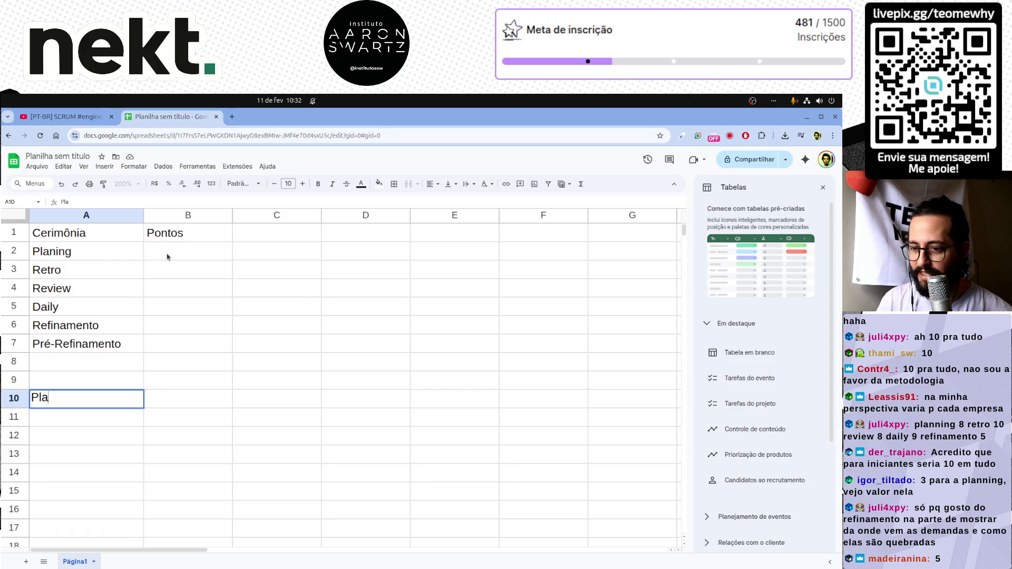
{"action": "key", "text": "Escape"}
{"action": "key", "text": "Up"}
{"action": "key", "text": "Up"}
{"action": "key", "text": "Up"}
{"action": "key", "text": "Up"}
{"action": "key", "text": "Up"}
{"action": "key", "text": "Up"}
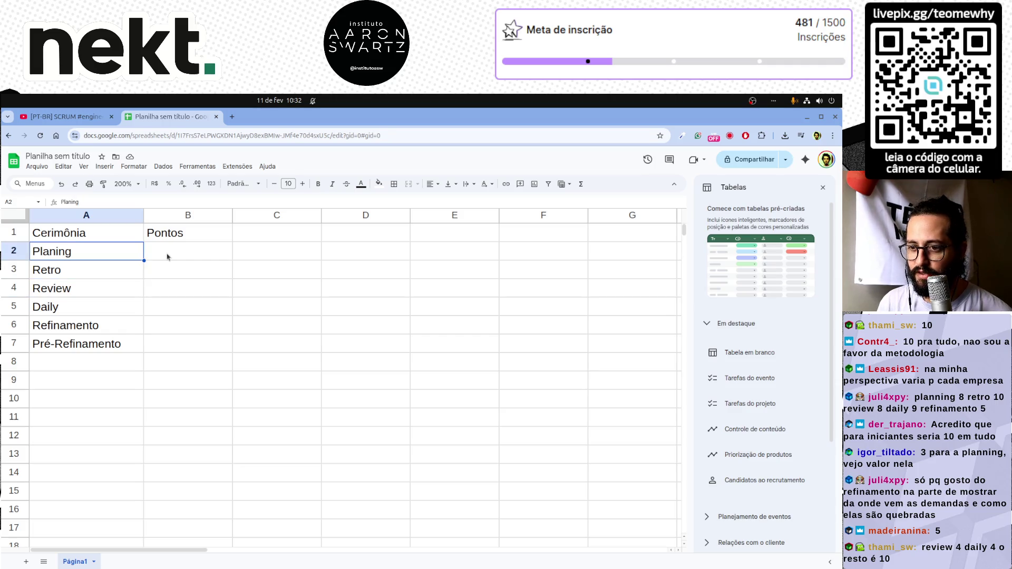
{"action": "key", "text": "ctrl+c"}
{"action": "key", "text": "Down"}
{"action": "key", "text": "Down"}
{"action": "key", "text": "Down"}
{"action": "key", "text": "Down"}
{"action": "key", "text": "Down"}
{"action": "key", "text": "ctrl+v"}
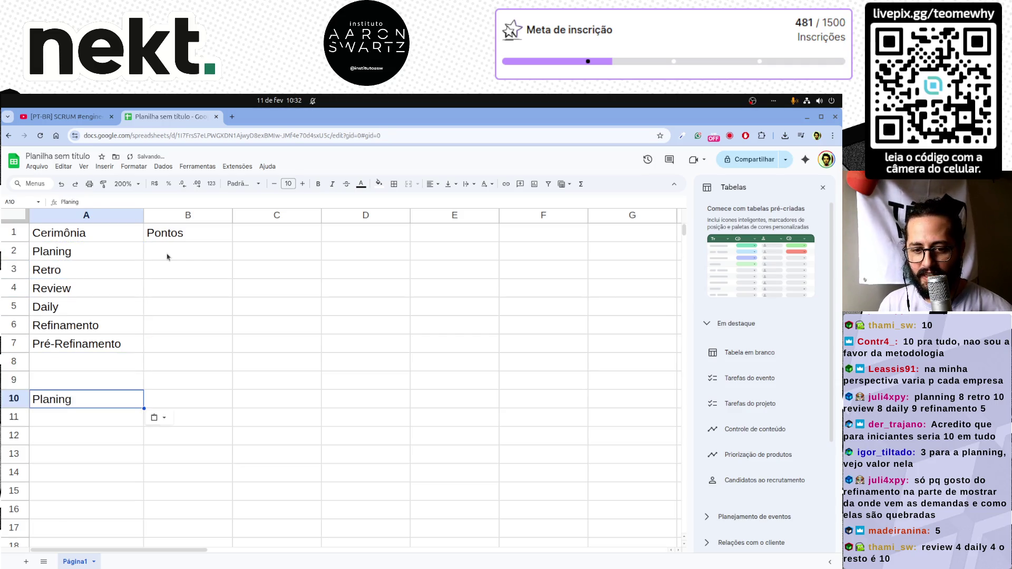
{"action": "key", "text": "Down"}
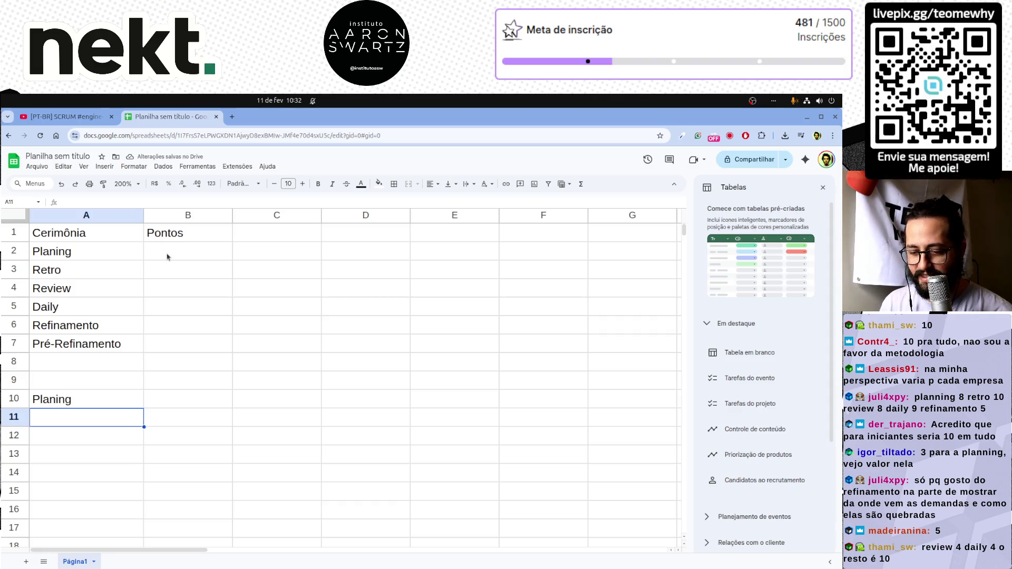
Step: Enter the Planing votes 3, 8, 5, 10 and 10 in A11 to A15
{"action": "type", "text": "3"}
{"action": "key", "text": "Return"}
{"action": "type", "text": "8"}
{"action": "key", "text": "Return"}
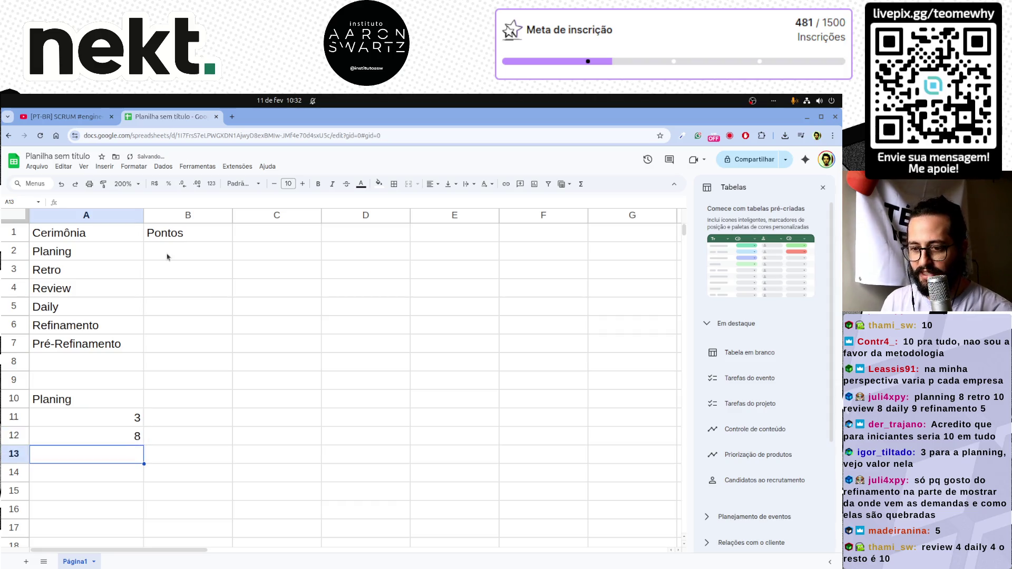
{"action": "type", "text": "5"}
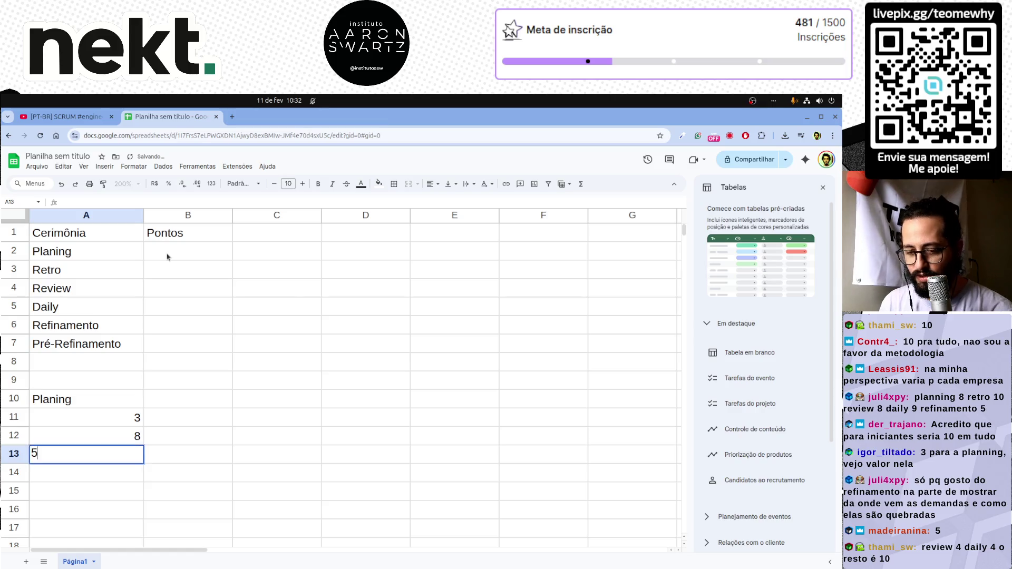
{"action": "key", "text": "Return"}
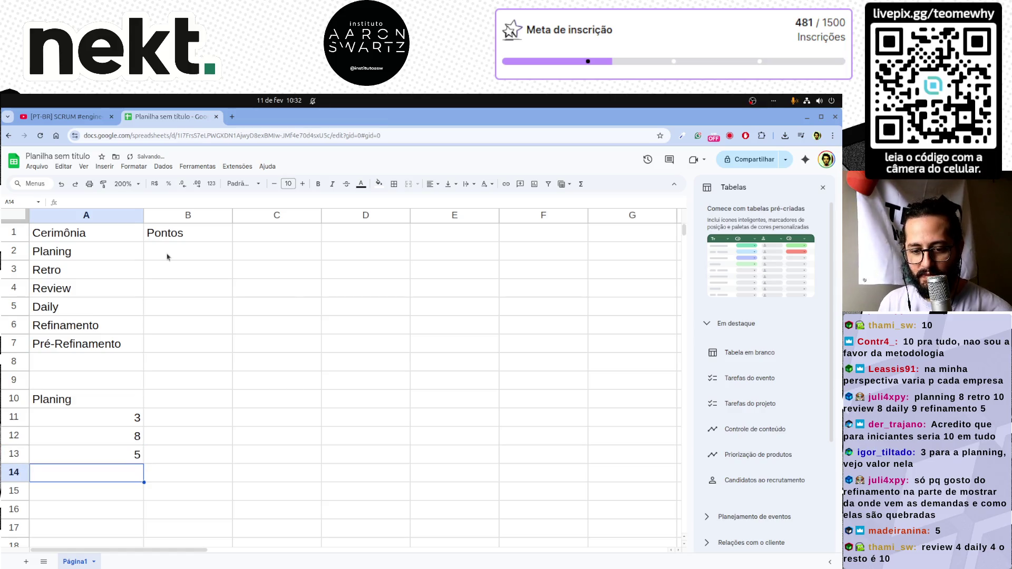
{"action": "type", "text": "10"}
{"action": "key", "text": "Return"}
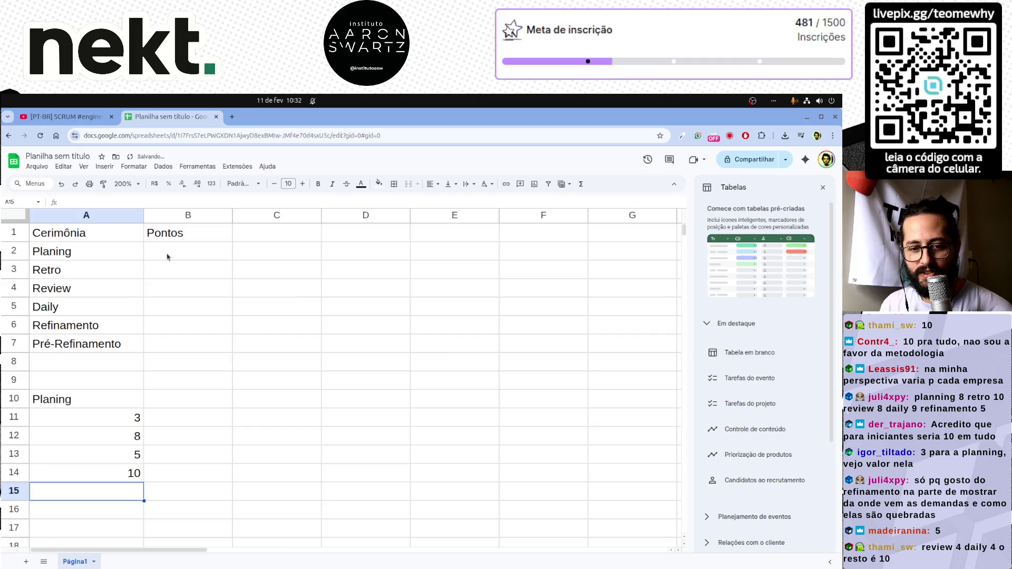
{"action": "key", "text": "Up"}
{"action": "key", "text": "Up"}
{"action": "key", "text": "Up"}
{"action": "key", "text": "Down"}
{"action": "key", "text": "Down"}
{"action": "key", "text": "Down"}
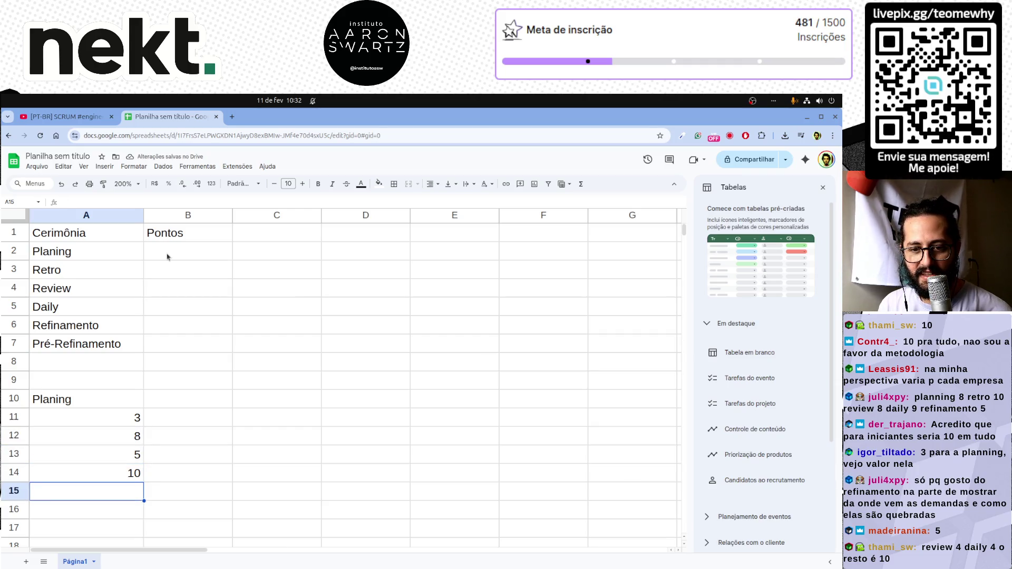
{"action": "type", "text": "10"}
{"action": "key", "text": "Return"}
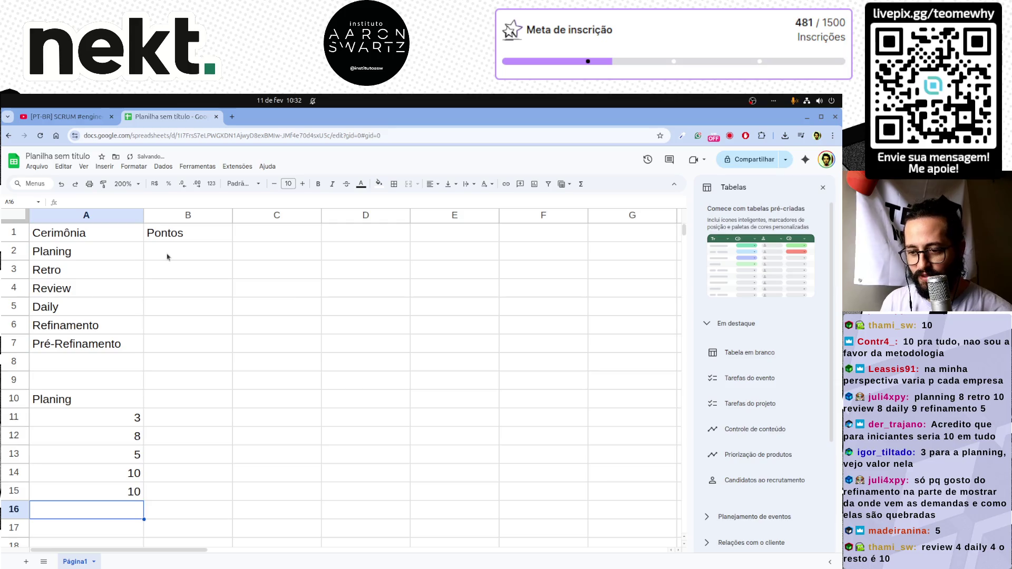
Step: Select the five Planing votes and show their average, 7,2, in the status bar
{"action": "key", "text": "Up"}
{"action": "key", "text": "Up"}
{"action": "key", "text": "Up"}
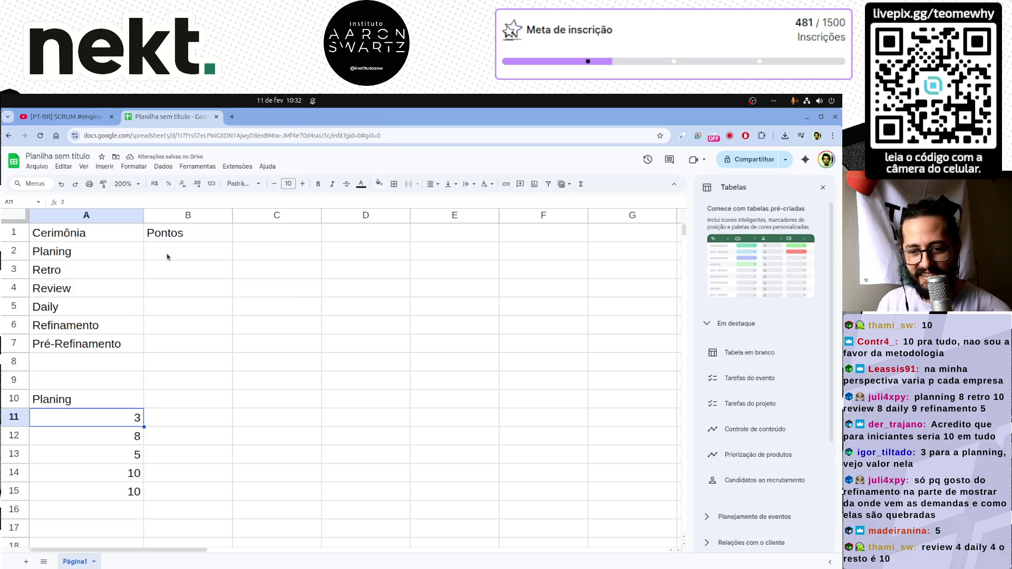
{"action": "key", "text": "Right"}
{"action": "key", "text": "Right"}
{"action": "key", "text": "Left"}
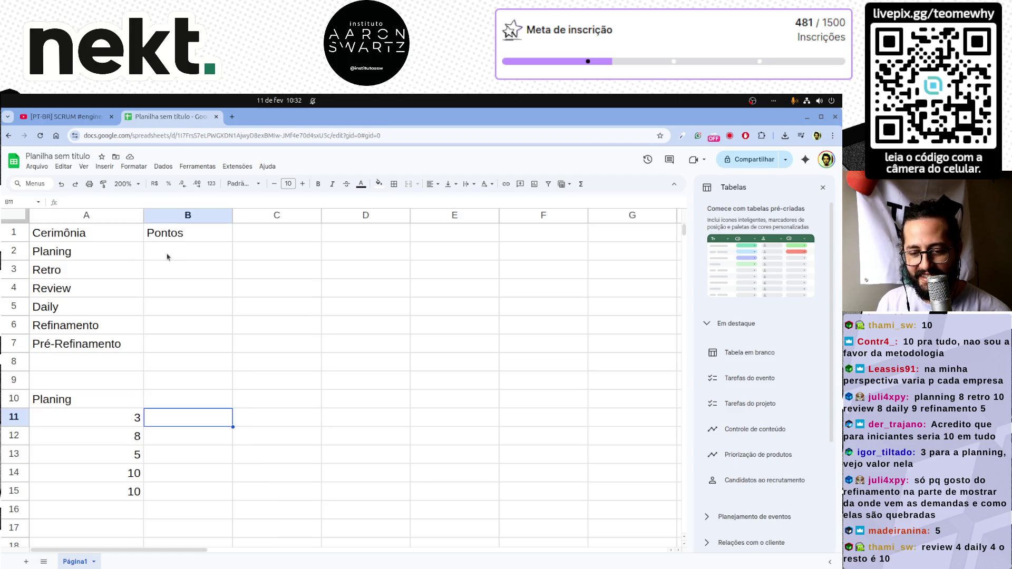
{"action": "key", "text": "Left"}
{"action": "key", "text": "ctrl+shift+Down"}
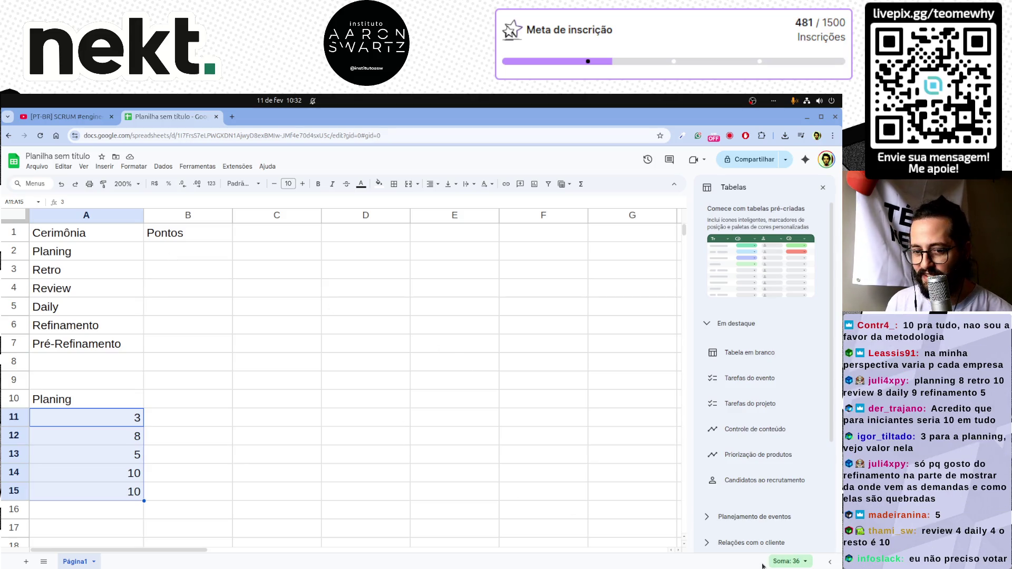
{"action": "left_click", "coordinate": [779, 562]}
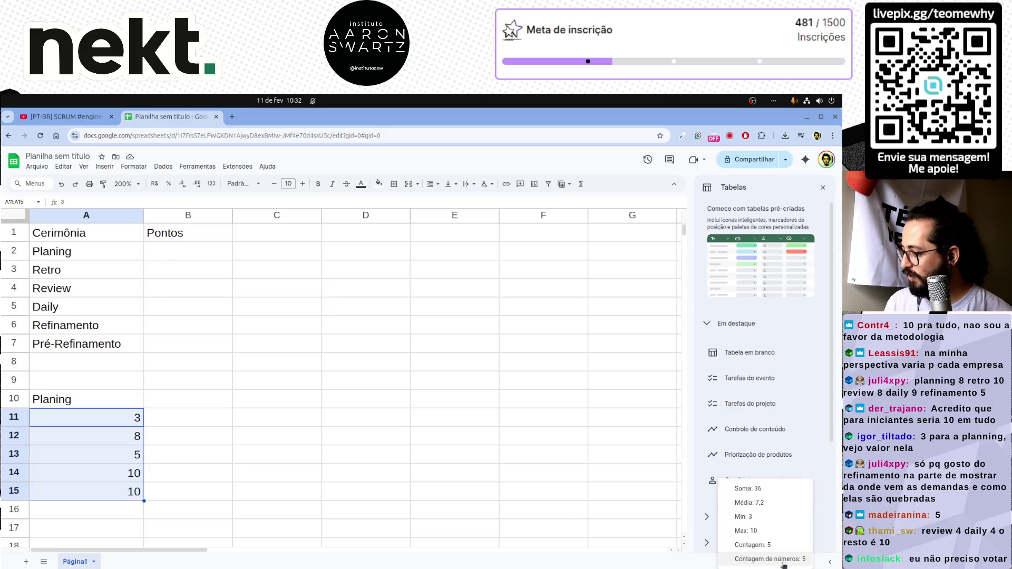
{"action": "left_click", "coordinate": [381, 528]}
Step: Enter 7,2 as Planing's Pontos in B2, then return to the Retro label
{"action": "left_click", "coordinate": [177, 253]}
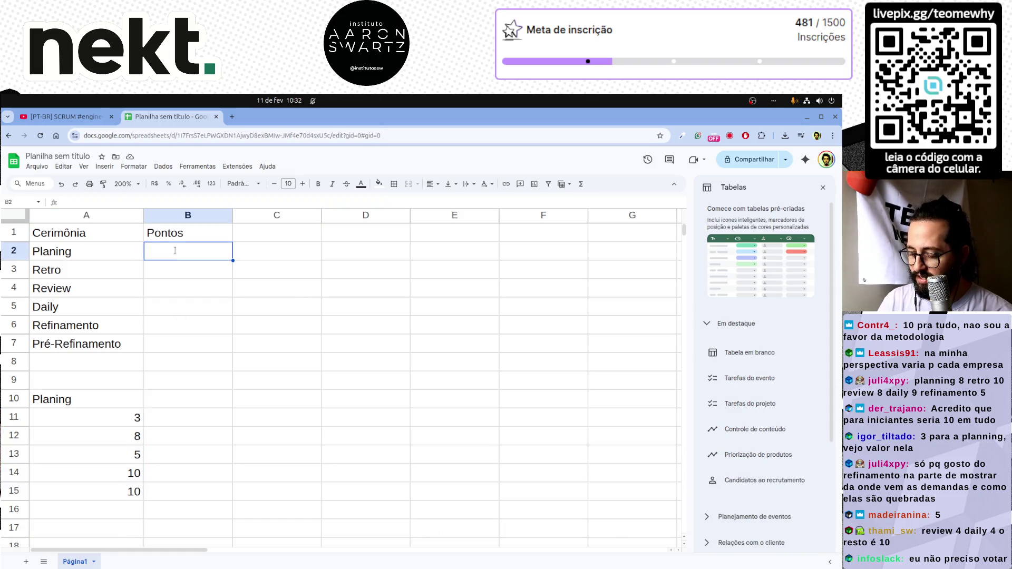
{"action": "type", "text": "7,2"}
{"action": "key", "text": "Return"}
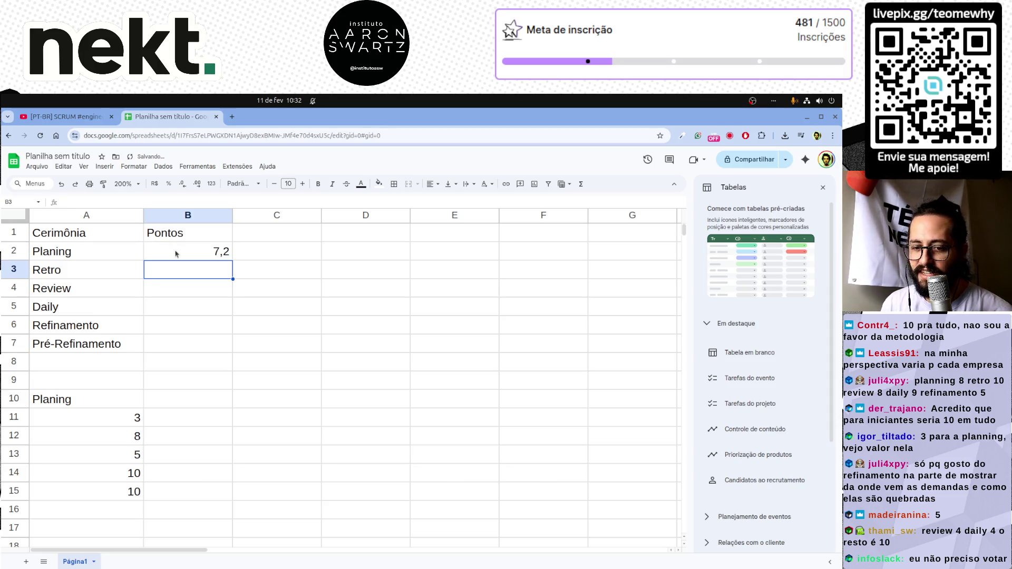
{"action": "key", "text": "Down"}
{"action": "key", "text": "Down"}
{"action": "key", "text": "Down"}
{"action": "key", "text": "Up"}
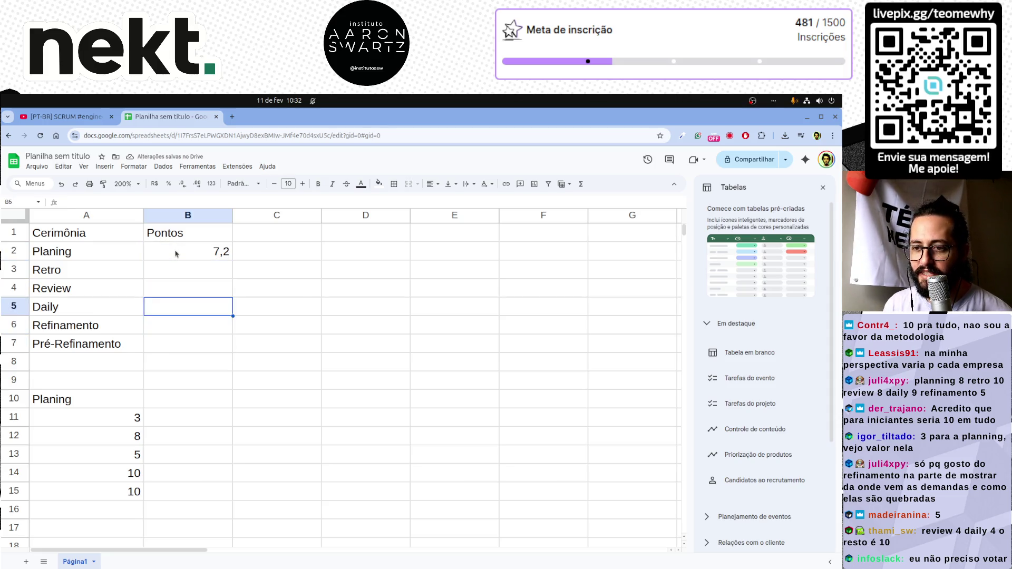
{"action": "key", "text": "Up"}
{"action": "key", "text": "Left"}
{"action": "key", "text": "Up"}
{"action": "key", "text": "Down"}
{"action": "key", "text": "Down"}
{"action": "key", "text": "Down"}
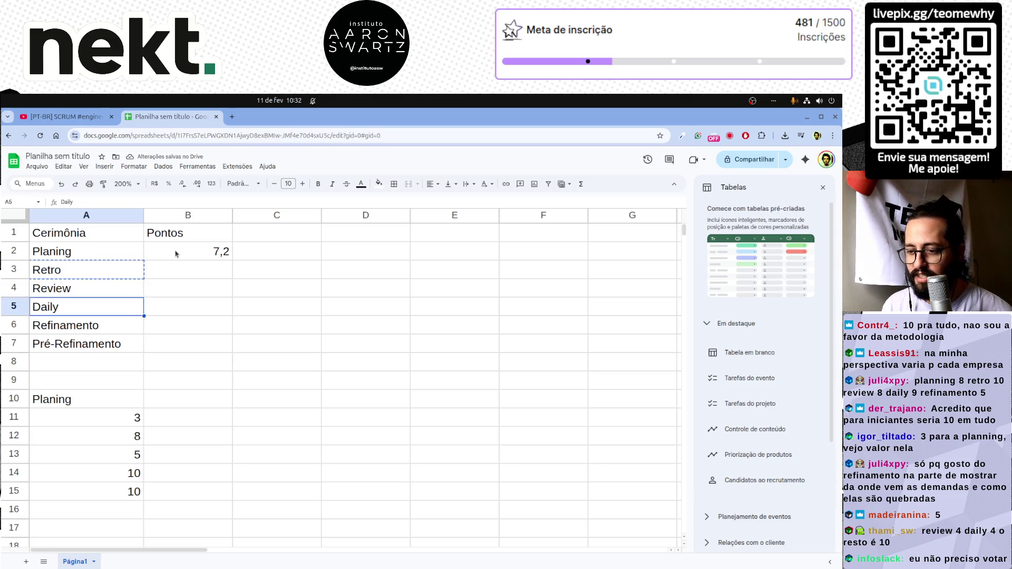
Step: Paste Retro into B10 and enter three Retro votes of 10 in B11 to B13
{"action": "key", "text": "Right"}
{"action": "key", "text": "ctrl+v"}
{"action": "key", "text": "Down"}
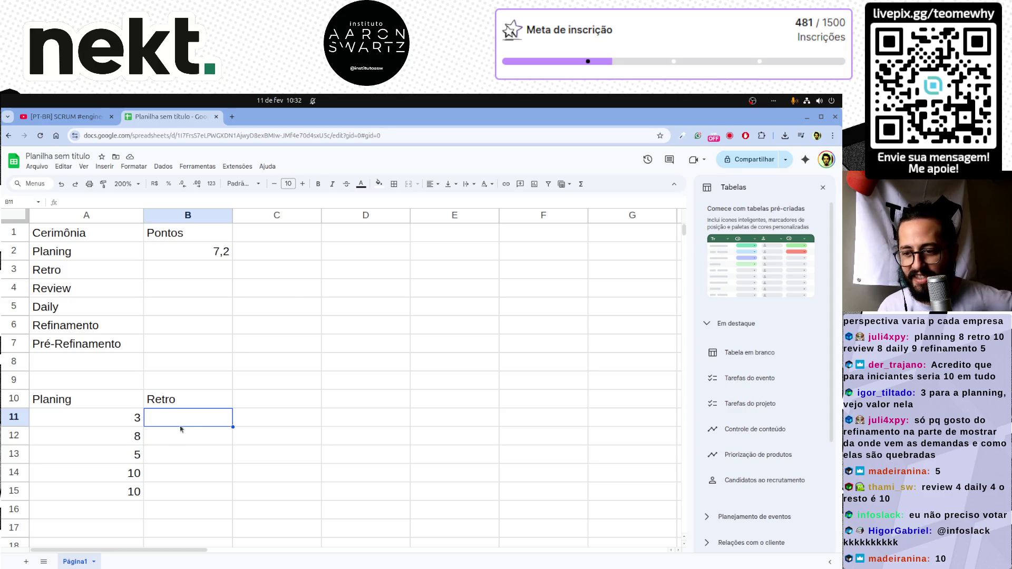
{"action": "type", "text": "10"}
{"action": "key", "text": "Return"}
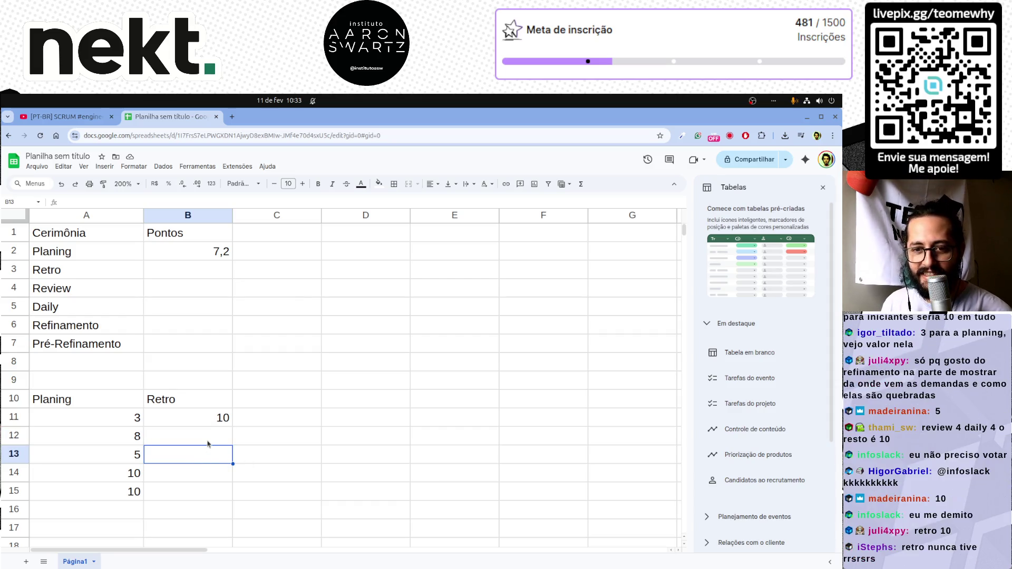
{"action": "type", "text": "10"}
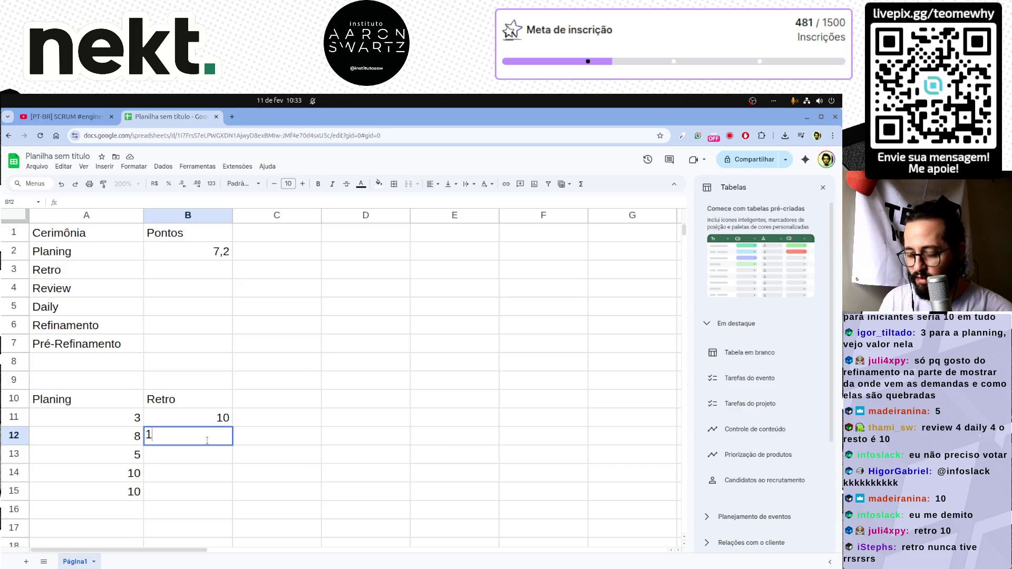
{"action": "key", "text": "Return"}
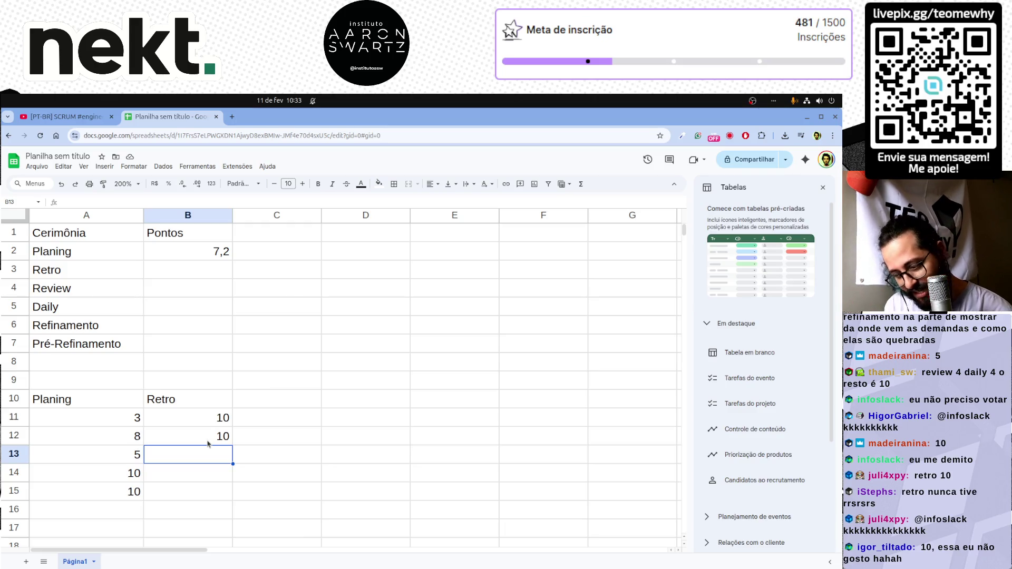
{"action": "type", "text": "10"}
{"action": "key", "text": "Return"}
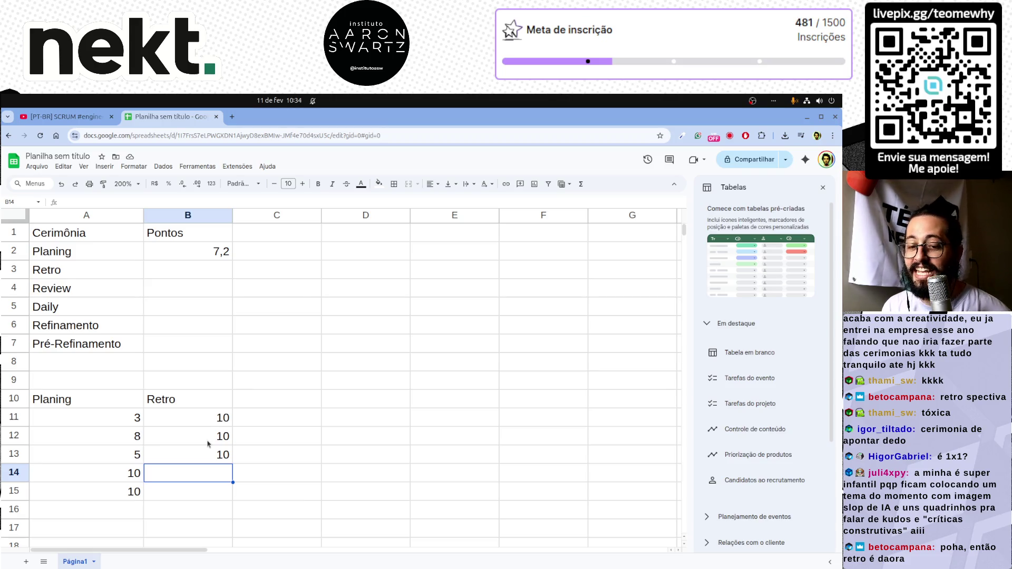
Step: Give Retro a score of 10 in B3 of the summary table
{"action": "left_click", "coordinate": [191, 271]}
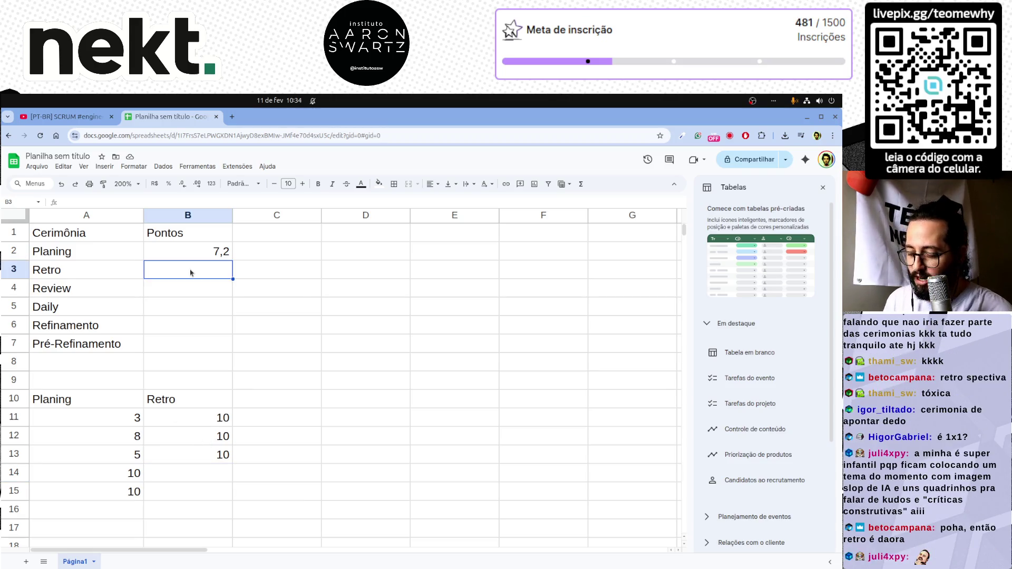
{"action": "type", "text": "10"}
{"action": "key", "text": "Return"}
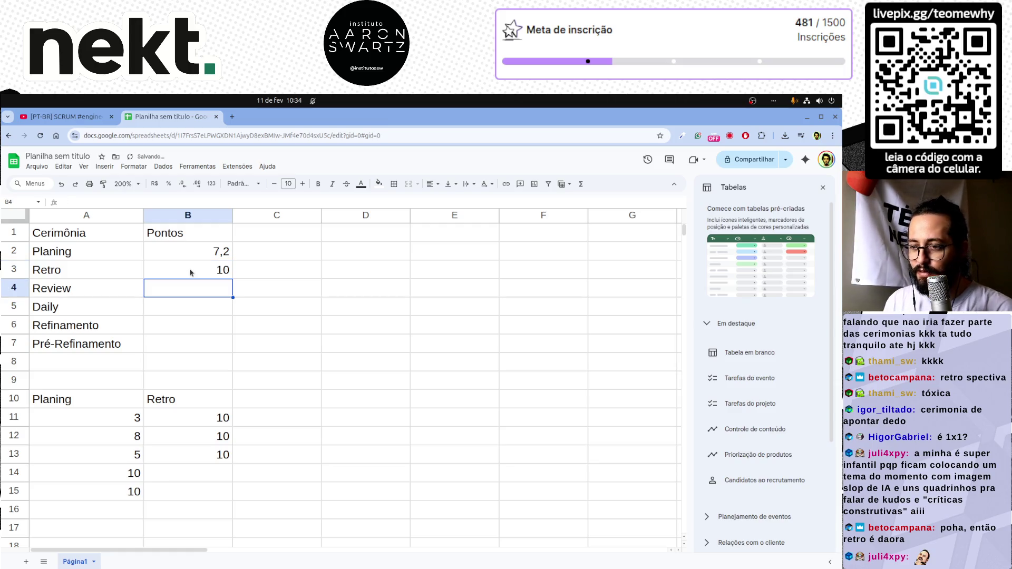
{"action": "key", "text": "Down"}
{"action": "key", "text": "Down"}
{"action": "key", "text": "Down"}
{"action": "key", "text": "Up"}
{"action": "key", "text": "Up"}
{"action": "key", "text": "Up"}
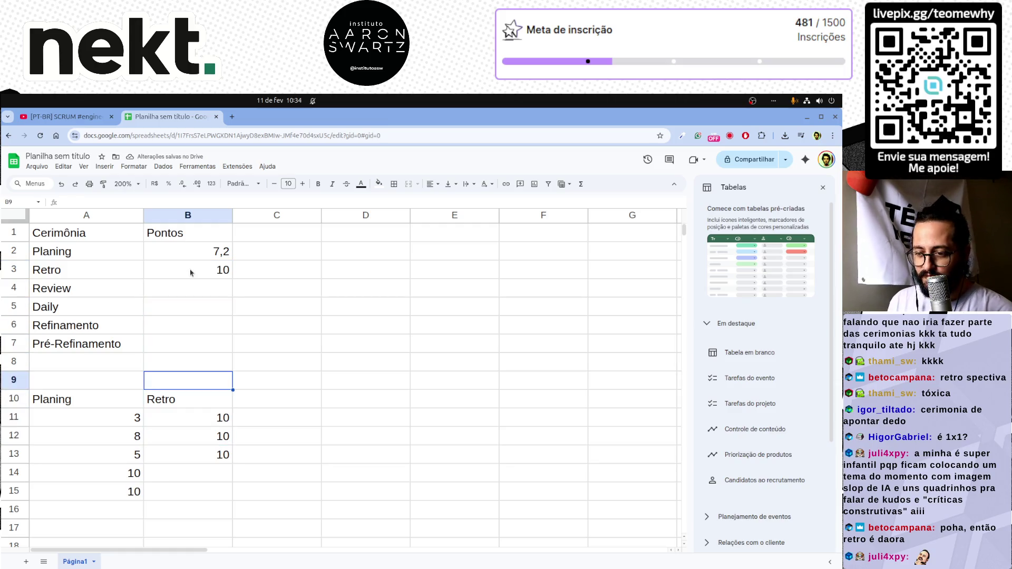
Step: Type Review in C10 as the heading of a third vote column
{"action": "key", "text": "Down"}
{"action": "key", "text": "Right"}
{"action": "type", "text": "Revi"}
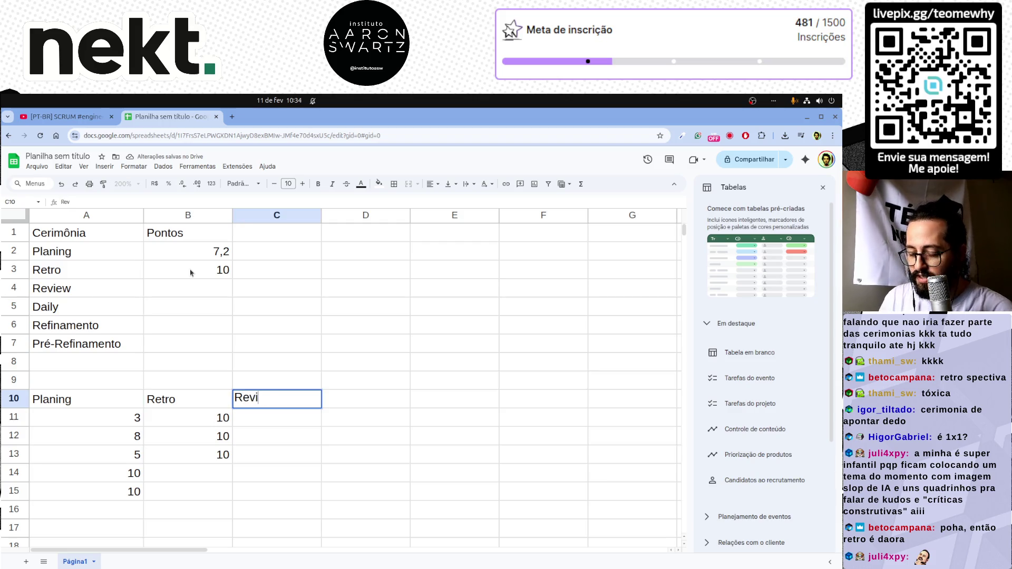
{"action": "type", "text": "ew"}
{"action": "key", "text": "Return"}
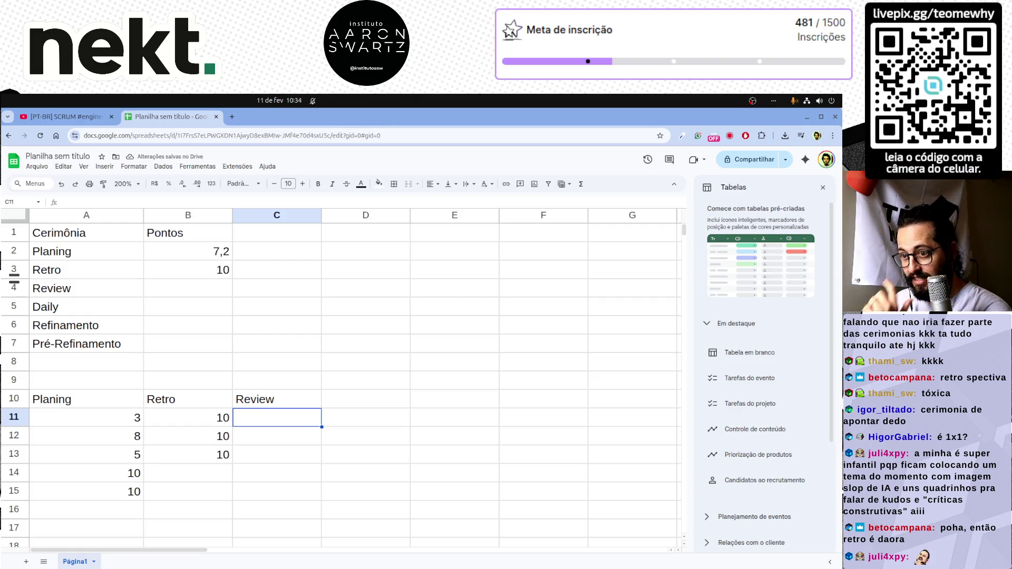
Step: Rename the B1 header from Pontos to 'Nível de ódio'
{"action": "double_click", "coordinate": [204, 231]}
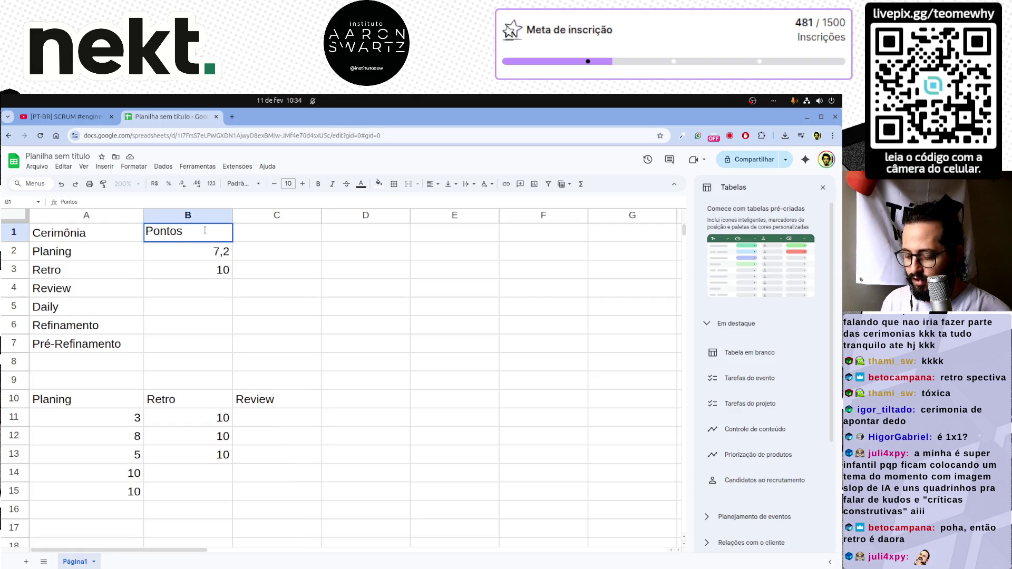
{"action": "key", "text": "ctrl+a"}
{"action": "type", "text": "Nível de ódio"}
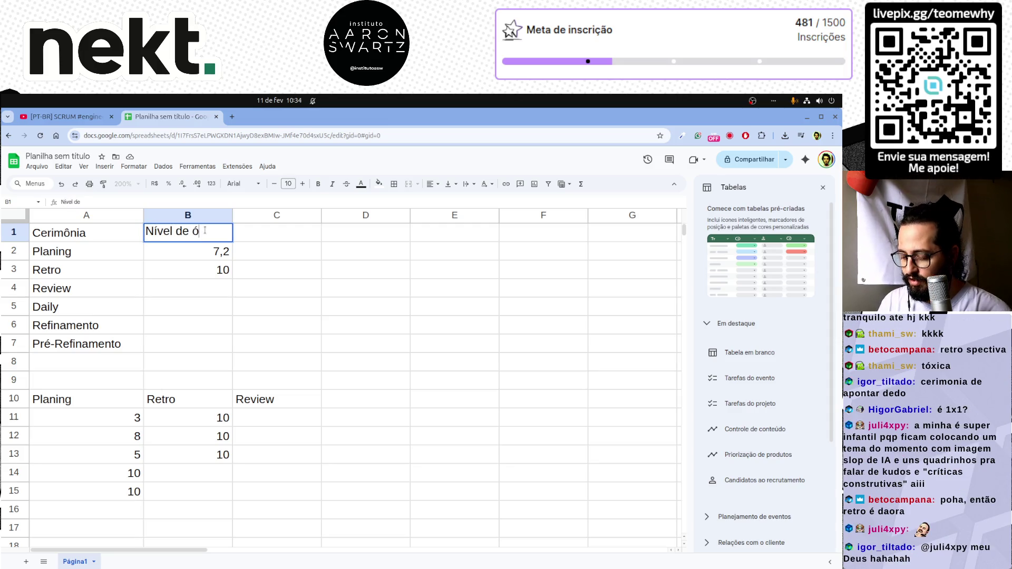
{"action": "key", "text": "Return"}
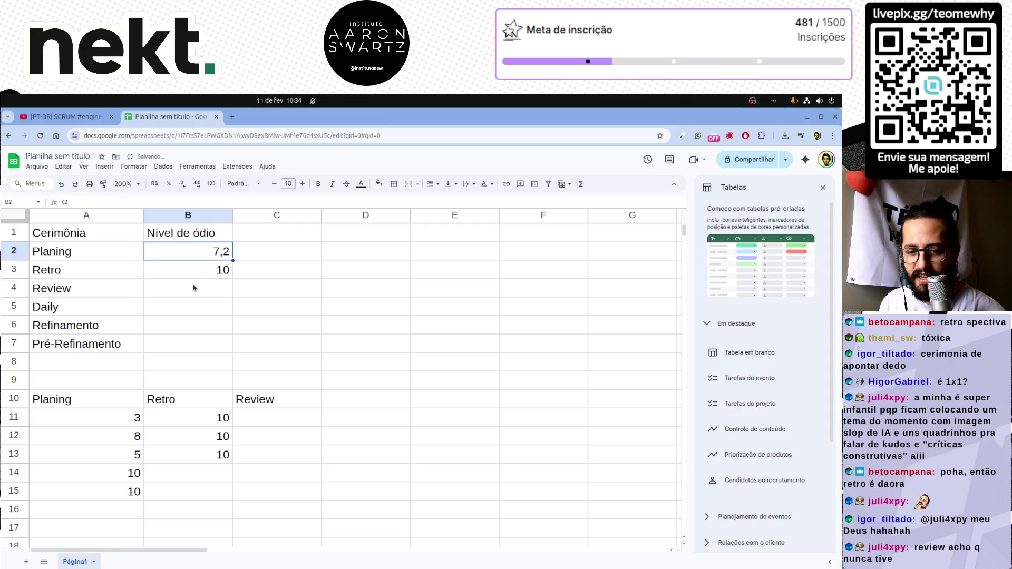
Step: Select the empty score cells B4 to B7, ending on Review's cell B4
{"action": "left_click", "coordinate": [193, 286]}
{"action": "key", "text": "Down"}
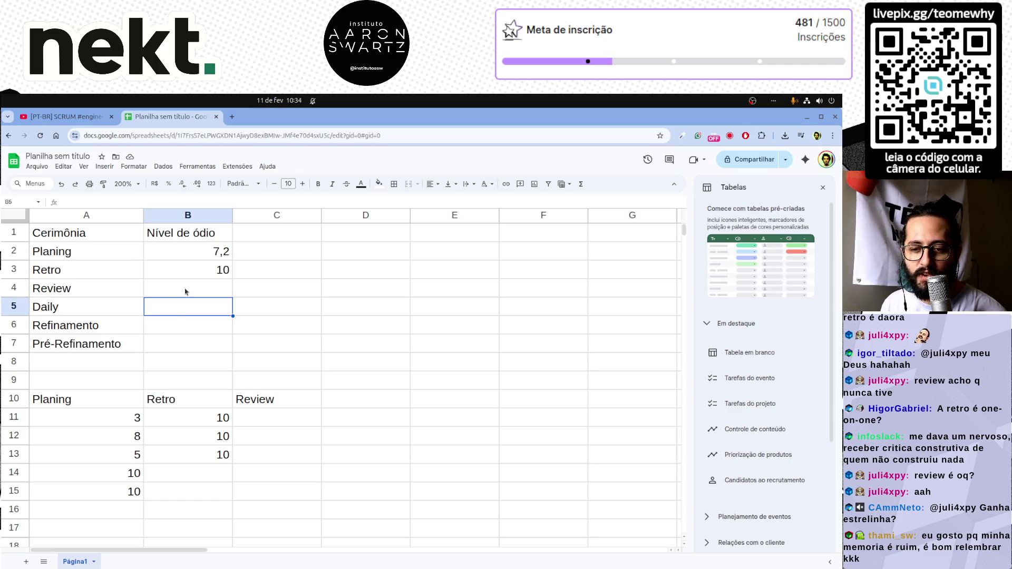
{"action": "left_click", "coordinate": [187, 292]}
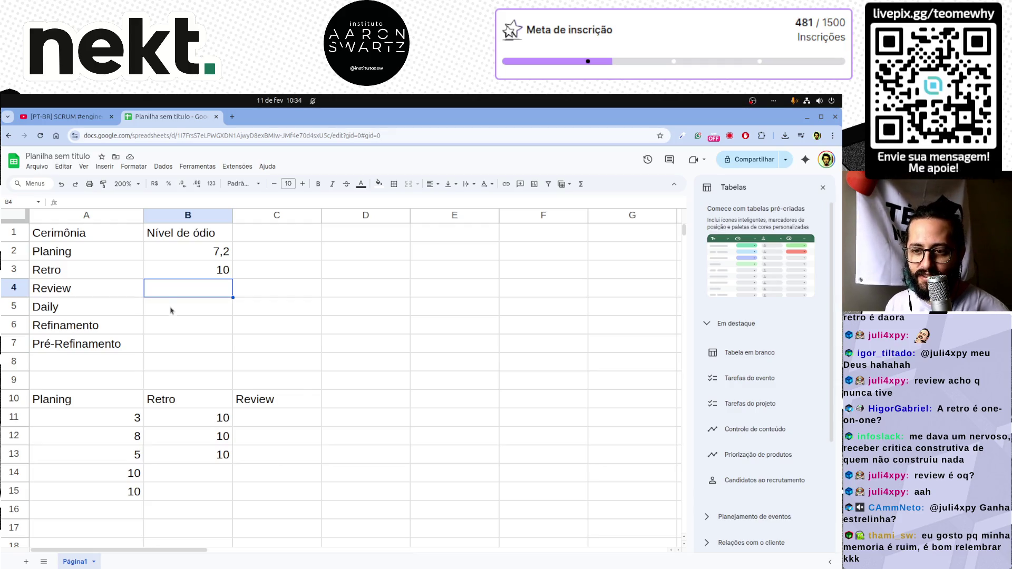
{"action": "left_click", "coordinate": [182, 332]}
{"action": "left_click", "coordinate": [189, 296]}
{"action": "left_click_drag", "start_coordinate": [189, 297], "coordinate": [184, 340]}
{"action": "left_click", "coordinate": [184, 342]}
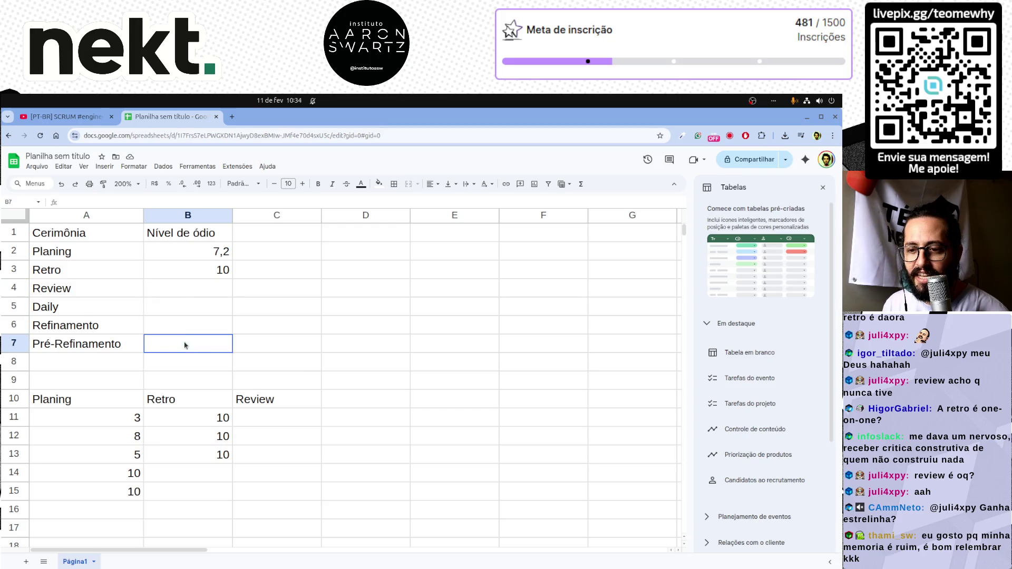
{"action": "left_click", "coordinate": [192, 290]}
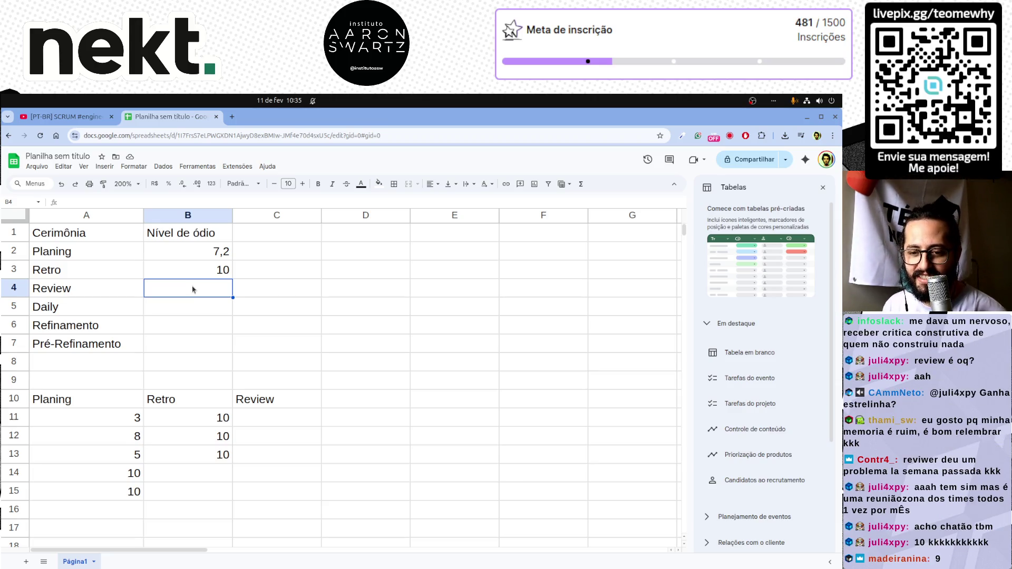
Step: Enter the Review votes 10 and 9 in C11 and C12
{"action": "left_click", "coordinate": [282, 413]}
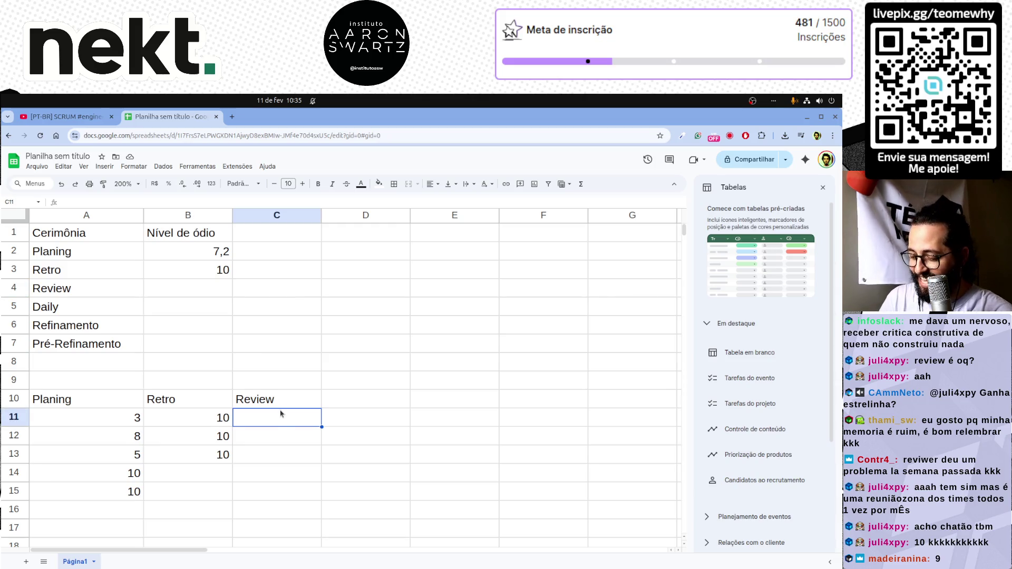
{"action": "type", "text": "10"}
{"action": "key", "text": "Return"}
{"action": "type", "text": "9"}
{"action": "key", "text": "Return"}
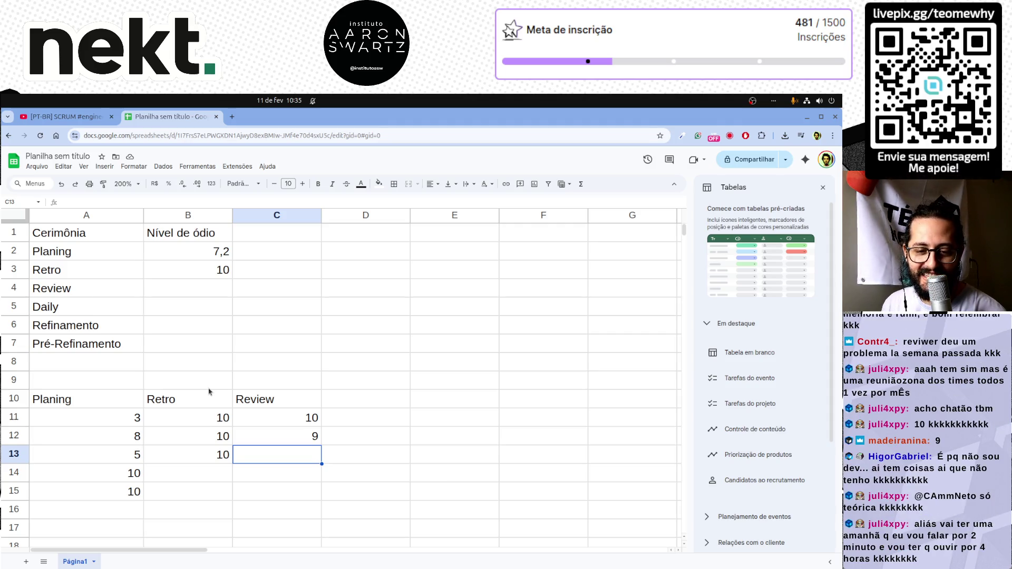
Step: Click through cells in the vote grid without changing any values
{"action": "double_click", "coordinate": [356, 441]}
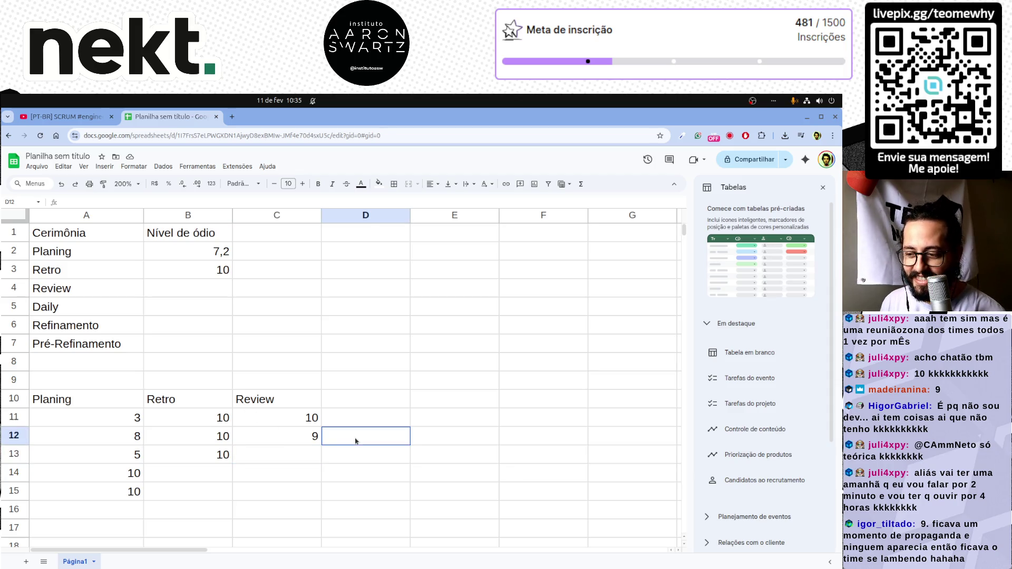
{"action": "key", "text": "Tab"}
{"action": "left_click", "coordinate": [398, 443]}
{"action": "left_click", "coordinate": [417, 436]}
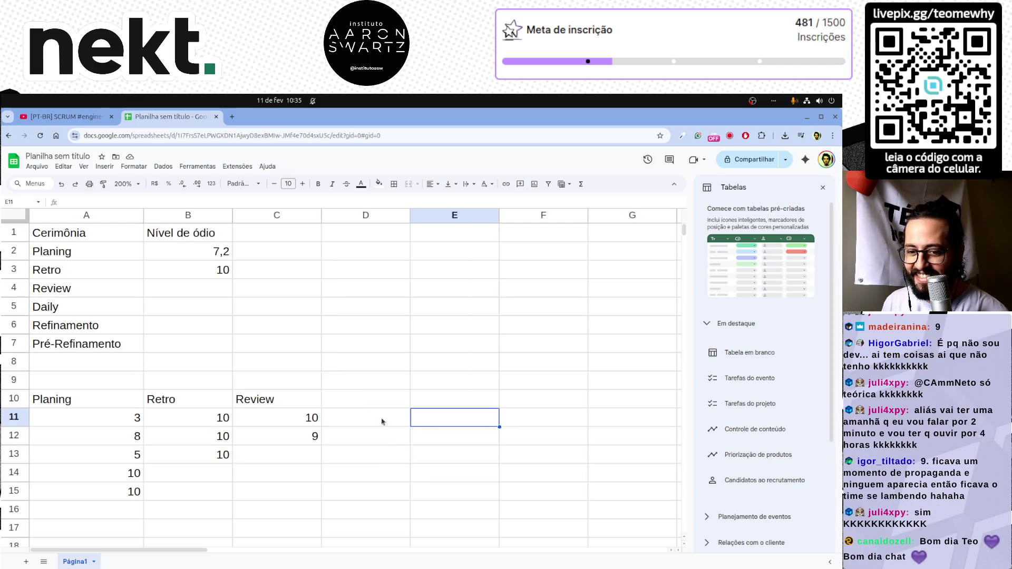
{"action": "left_click", "coordinate": [384, 436]}
{"action": "left_click", "coordinate": [467, 436]}
{"action": "left_click", "coordinate": [367, 437]}
{"action": "left_click", "coordinate": [416, 443]}
{"action": "left_click", "coordinate": [393, 438]}
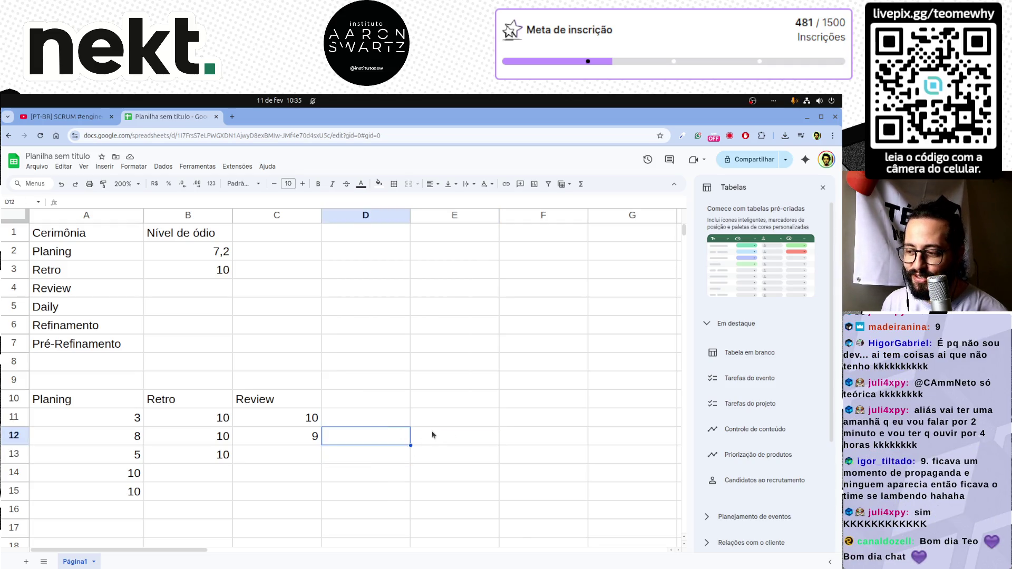
{"action": "left_click", "coordinate": [421, 440]}
{"action": "left_click", "coordinate": [373, 437]}
{"action": "left_click", "coordinate": [416, 447]}
{"action": "left_click", "coordinate": [394, 441]}
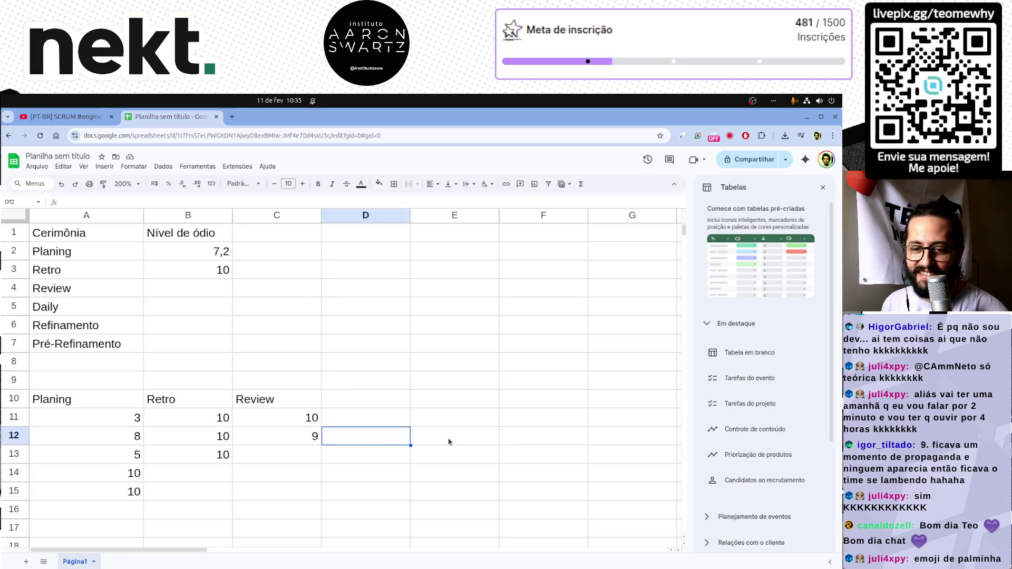
{"action": "left_click_drag", "start_coordinate": [449, 443], "coordinate": [391, 425]}
{"action": "left_click", "coordinate": [385, 435]}
{"action": "left_click", "coordinate": [466, 447]}
{"action": "left_click", "coordinate": [395, 433]}
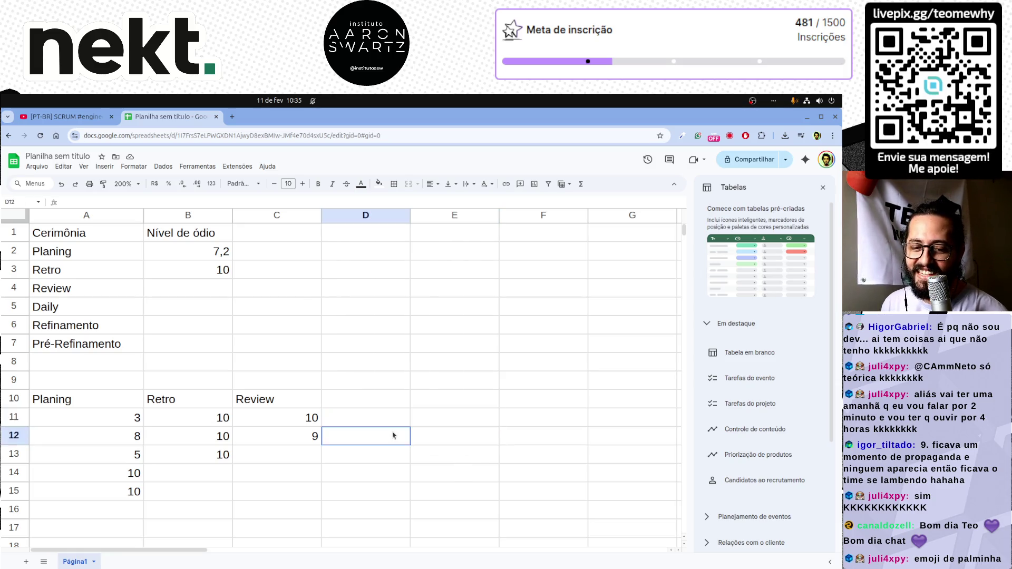
{"action": "left_click", "coordinate": [382, 453]}
{"action": "left_click", "coordinate": [484, 437]}
{"action": "left_click", "coordinate": [392, 423]}
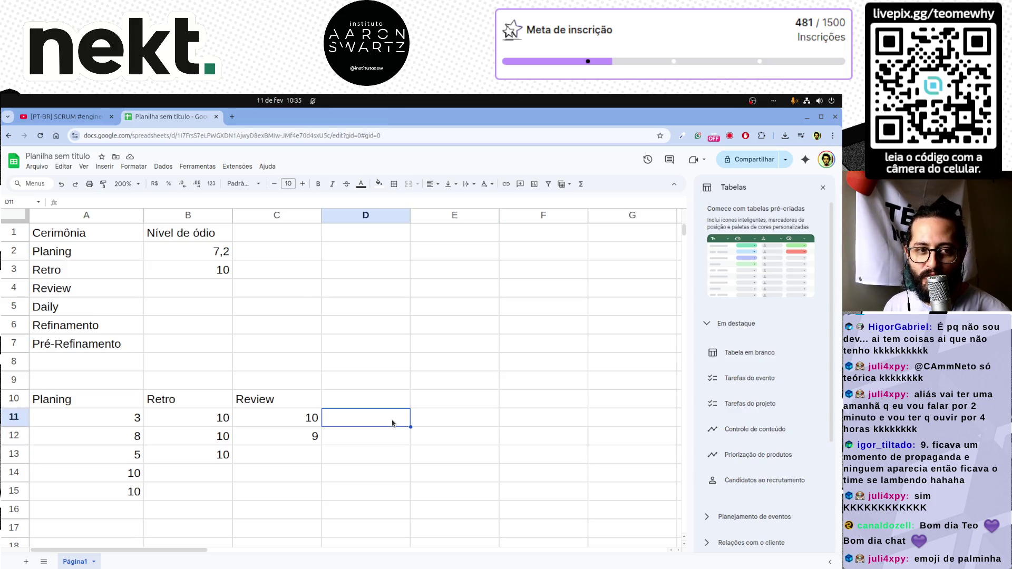
{"action": "left_click", "coordinate": [436, 442]}
{"action": "left_click", "coordinate": [407, 419]}
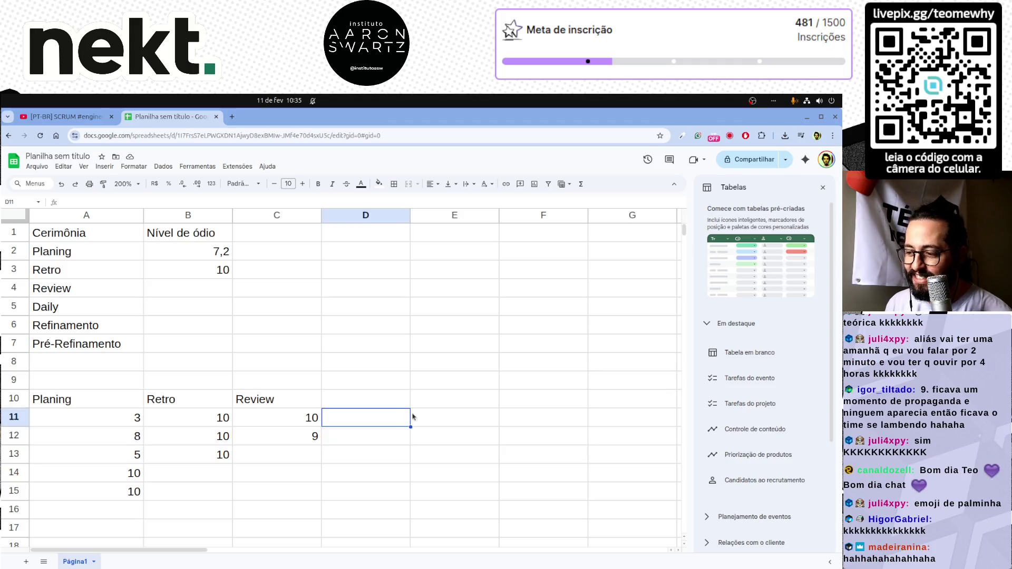
{"action": "left_click", "coordinate": [413, 436]}
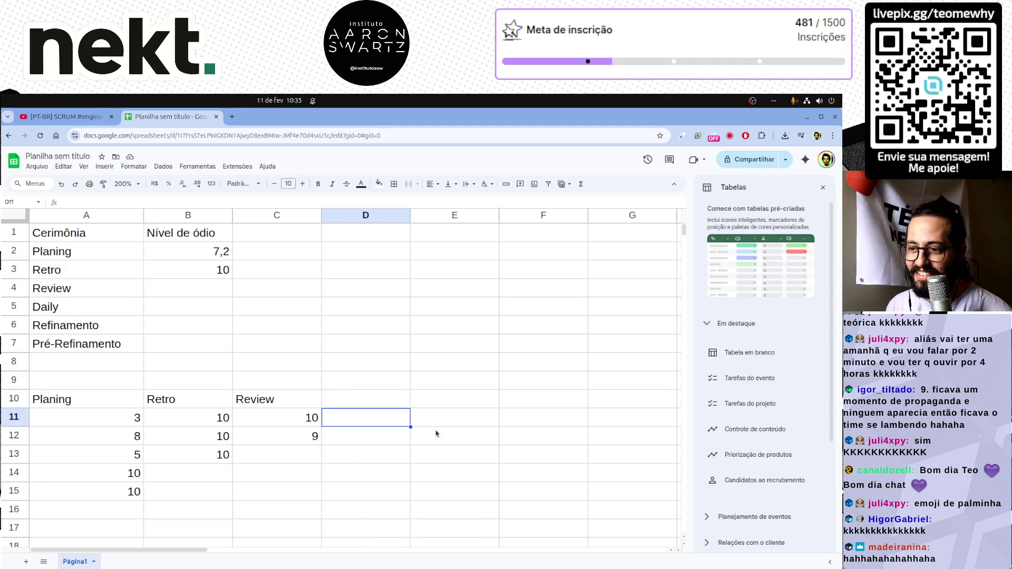
Step: Select the Review summary row, then the two Review votes to read their average
{"action": "left_click_drag", "start_coordinate": [100, 289], "coordinate": [194, 294]}
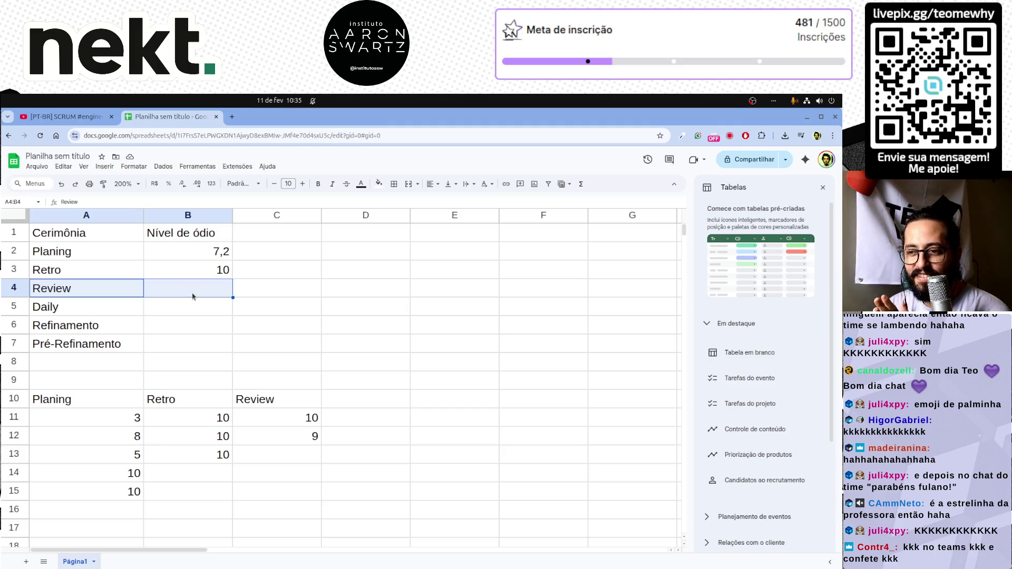
{"action": "left_click", "coordinate": [187, 291]}
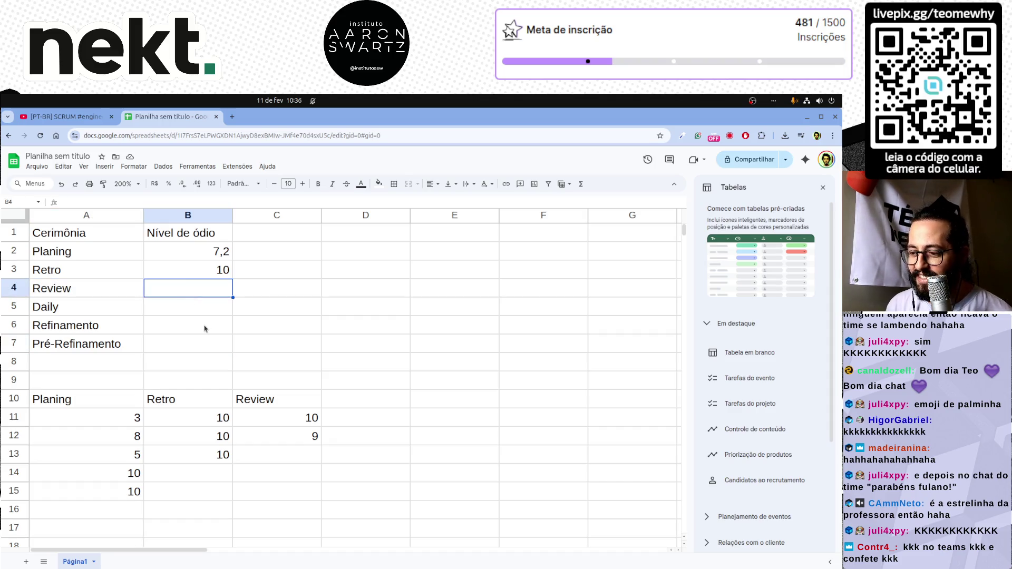
{"action": "left_click_drag", "start_coordinate": [311, 419], "coordinate": [315, 437]}
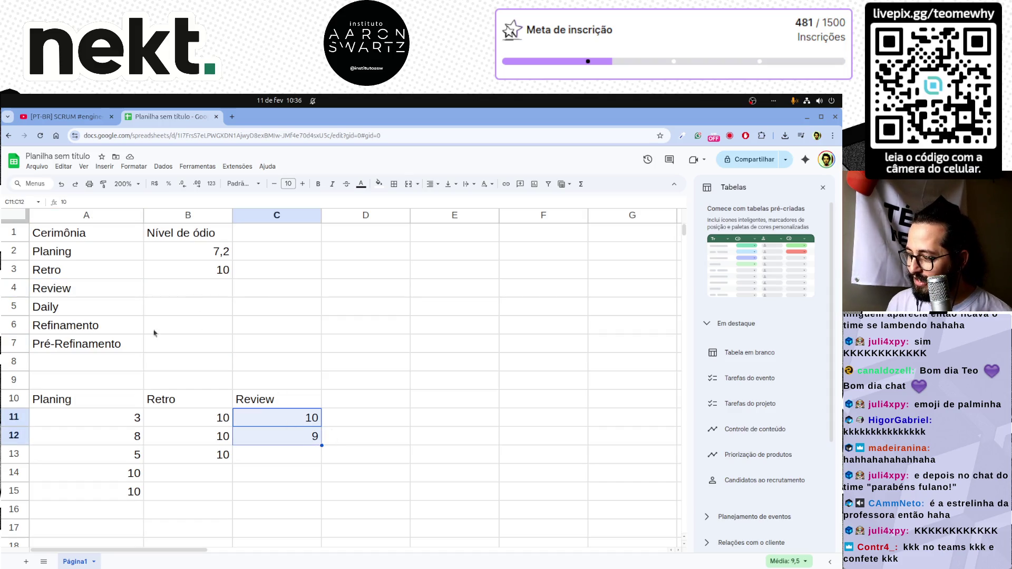
Step: Enter 9,5 in B4 as Review's Nível de ódio, correcting a mistyped 9,6
{"action": "left_click", "coordinate": [193, 284]}
{"action": "type", "text": "9,6"}
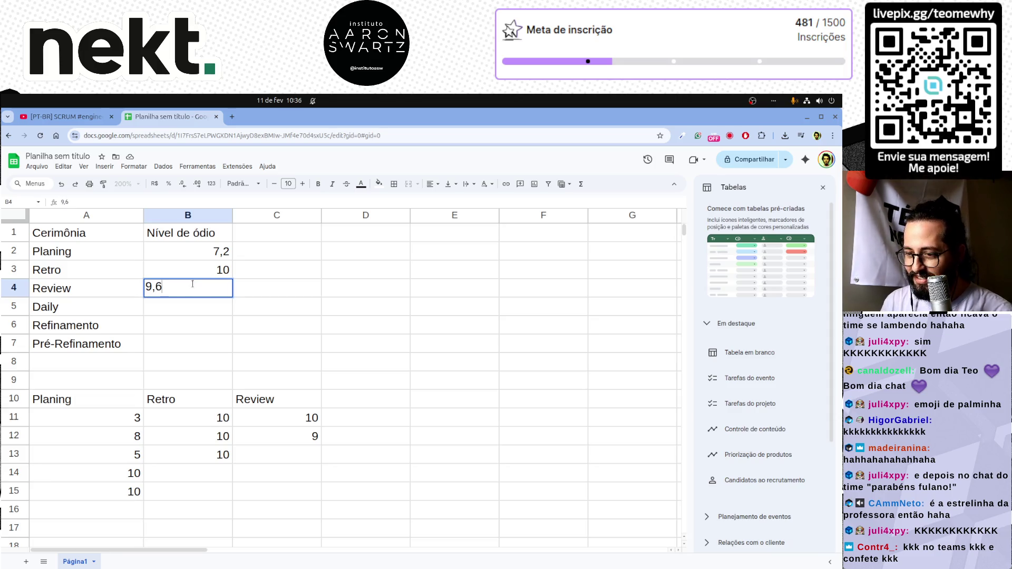
{"action": "key", "text": "BackSpace"}
{"action": "type", "text": "5"}
{"action": "key", "text": "Return"}
{"action": "key", "text": "Down"}
{"action": "key", "text": "Down"}
{"action": "key", "text": "Left"}
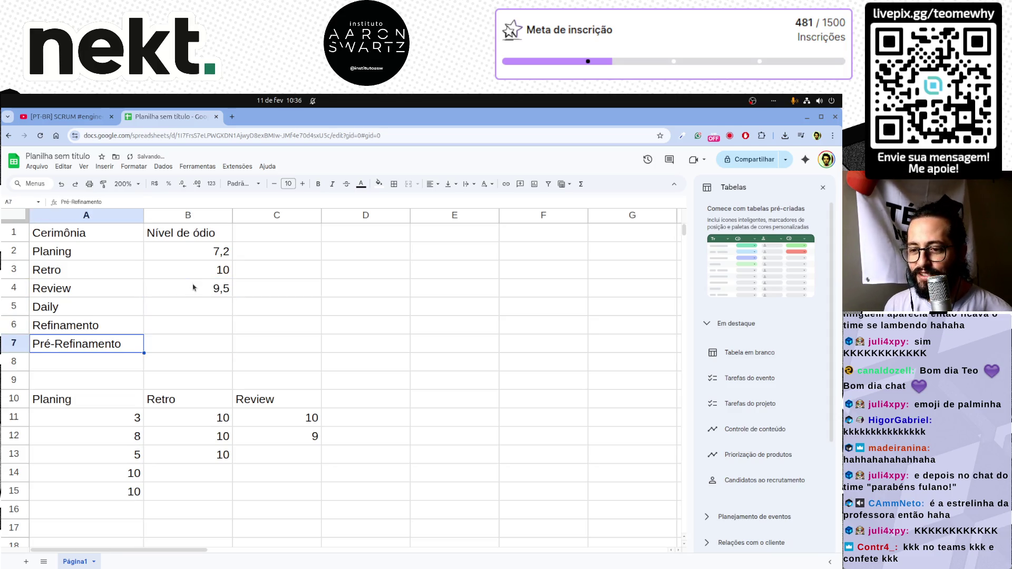
{"action": "key", "text": "Up"}
{"action": "key", "text": "Up"}
{"action": "key", "text": "Right"}
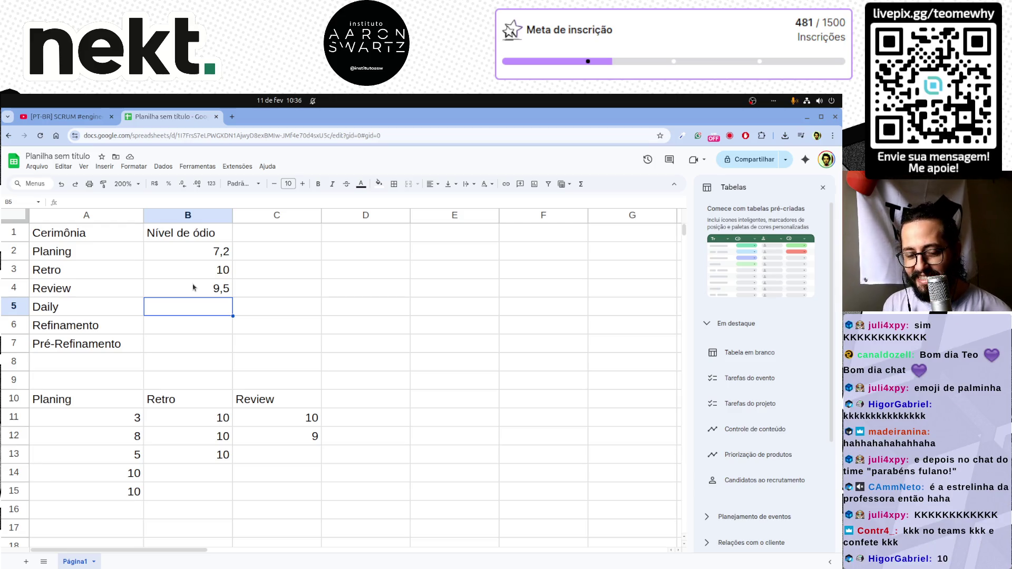
{"action": "left_click", "coordinate": [395, 400]}
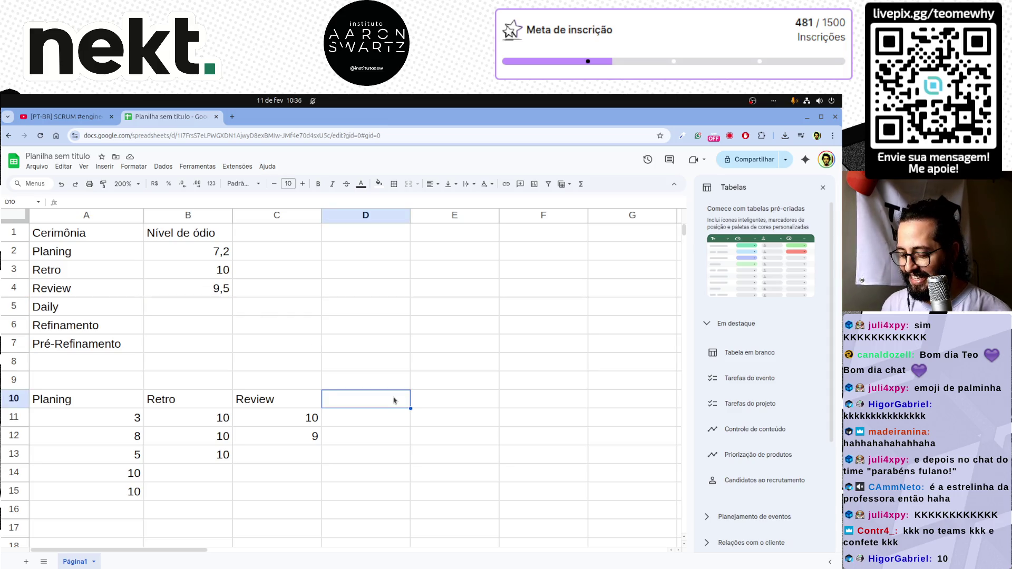
Step: Type the Daily header in D10 with votes 10, 10, 9, 5 and 3 below it
{"action": "type", "text": "Daily"}
{"action": "key", "text": "Return"}
{"action": "type", "text": "10"}
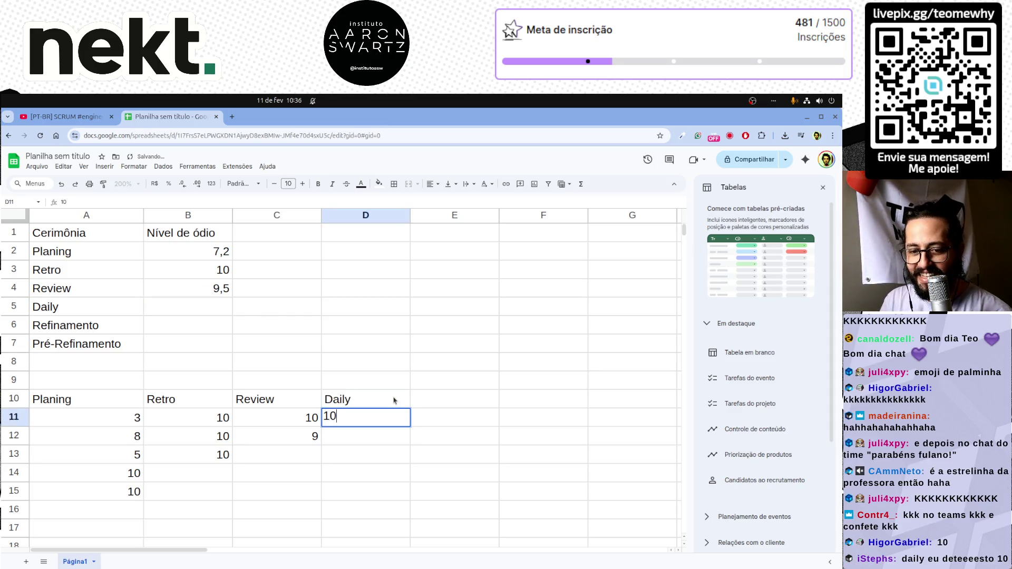
{"action": "key", "text": "Return"}
{"action": "type", "text": "10"}
{"action": "key", "text": "Return"}
{"action": "type", "text": "9"}
{"action": "key", "text": "Return"}
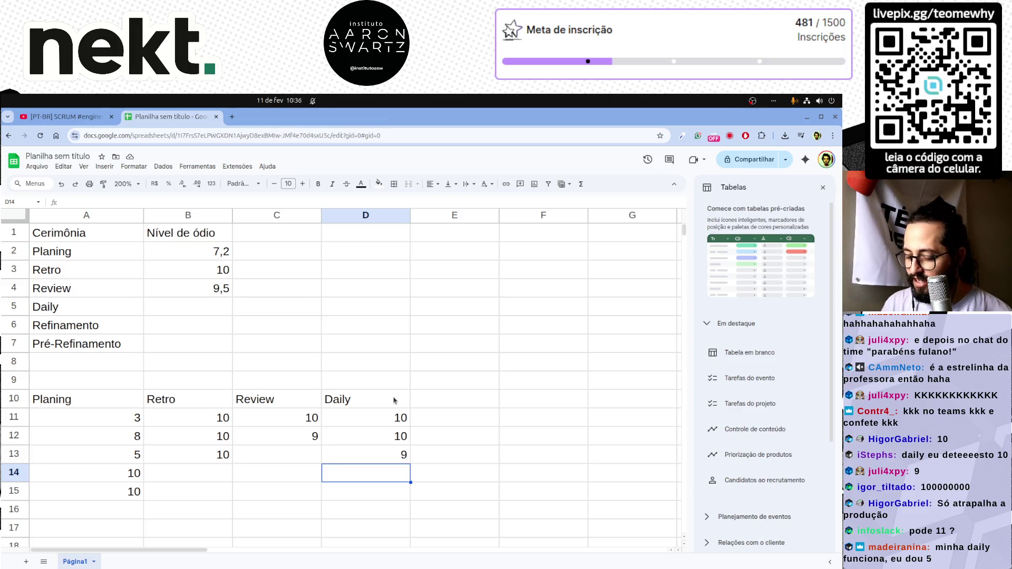
{"action": "type", "text": "5"}
{"action": "key", "text": "Return"}
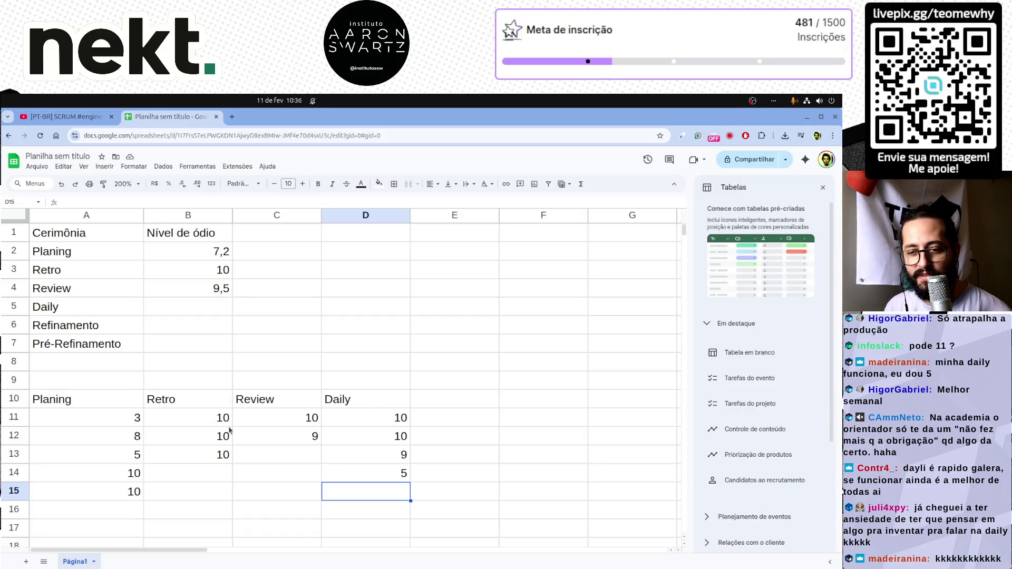
{"action": "type", "text": "3"}
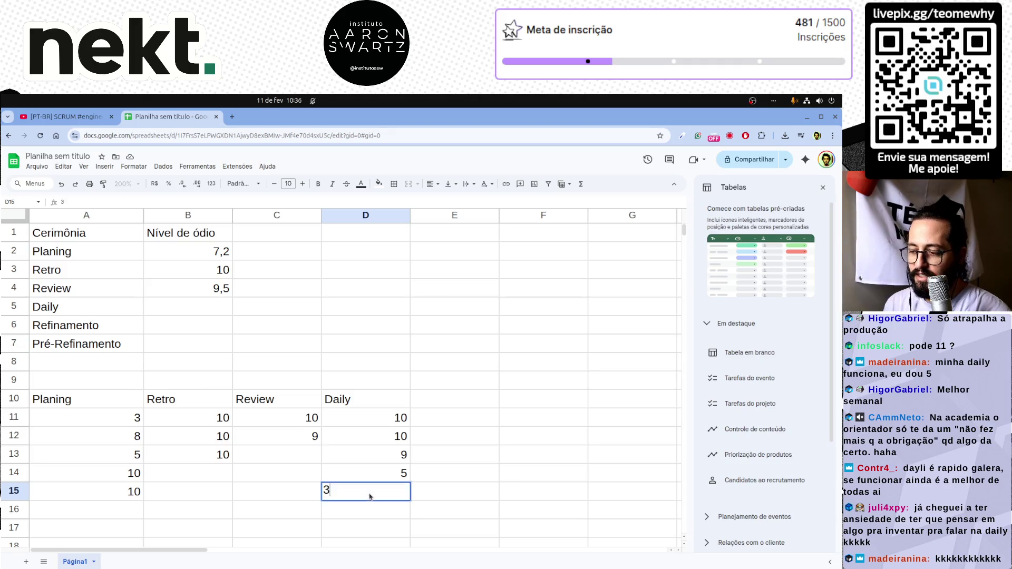
{"action": "key", "text": "Return"}
Step: Select the five Daily votes to read their average of 7,4
{"action": "key", "text": "Up"}
{"action": "key", "text": "shift+Up"}
{"action": "key", "text": "shift+Up"}
{"action": "key", "text": "shift+Up"}
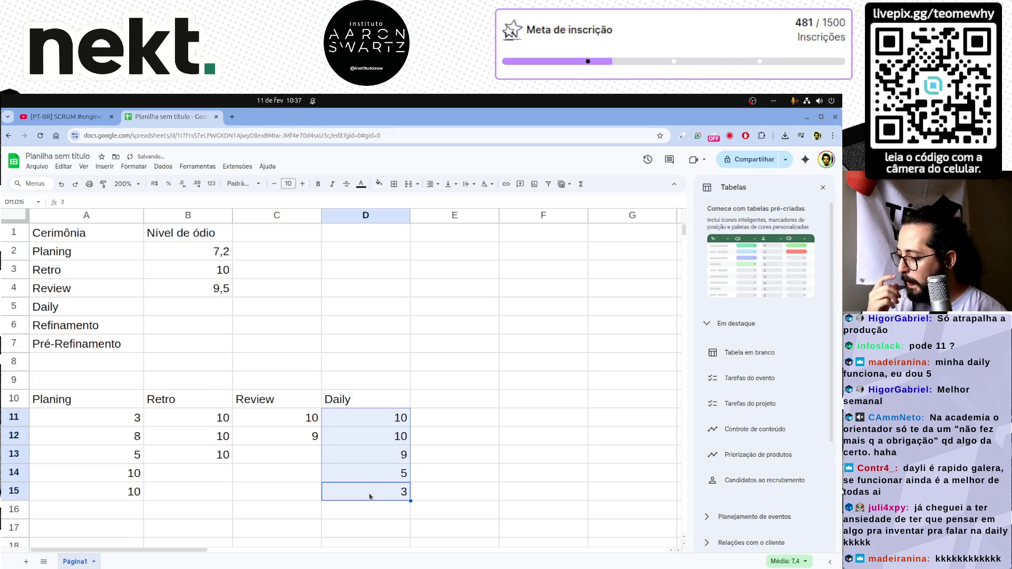
{"action": "left_click", "coordinate": [204, 320]}
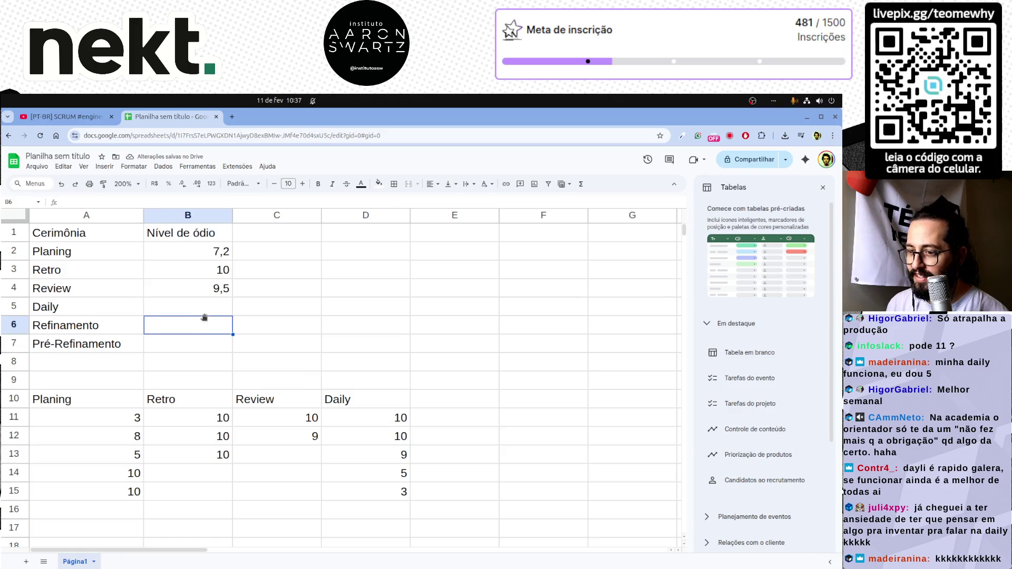
Step: Enter 7,4 in B5 as Daily's Nível de ódio, then return to Refinamento's empty score cell
{"action": "left_click", "coordinate": [206, 312]}
{"action": "type", "text": "7,4"}
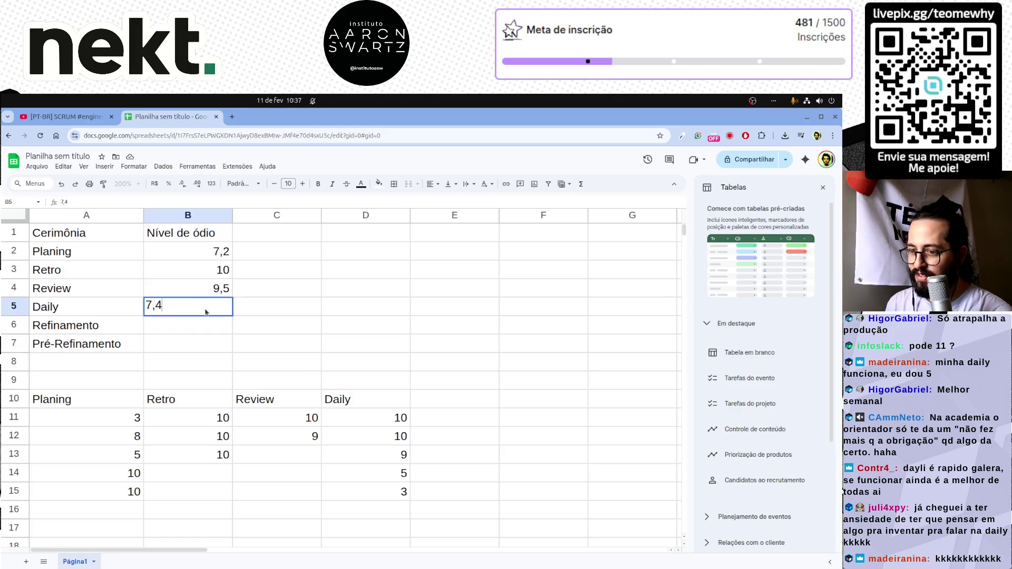
{"action": "key", "text": "Return"}
{"action": "key", "text": "Left"}
{"action": "key", "text": "Down"}
{"action": "key", "text": "Up"}
{"action": "key", "text": "Right"}
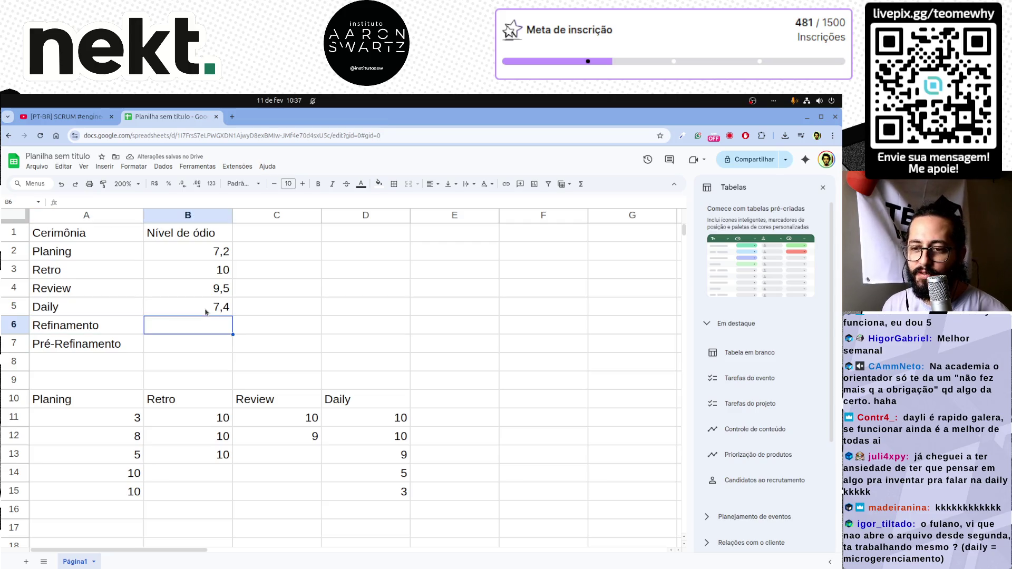
{"action": "key", "text": "shift+Up"}
{"action": "key", "text": "ctrl+shift+Up"}
{"action": "key", "text": "Down"}
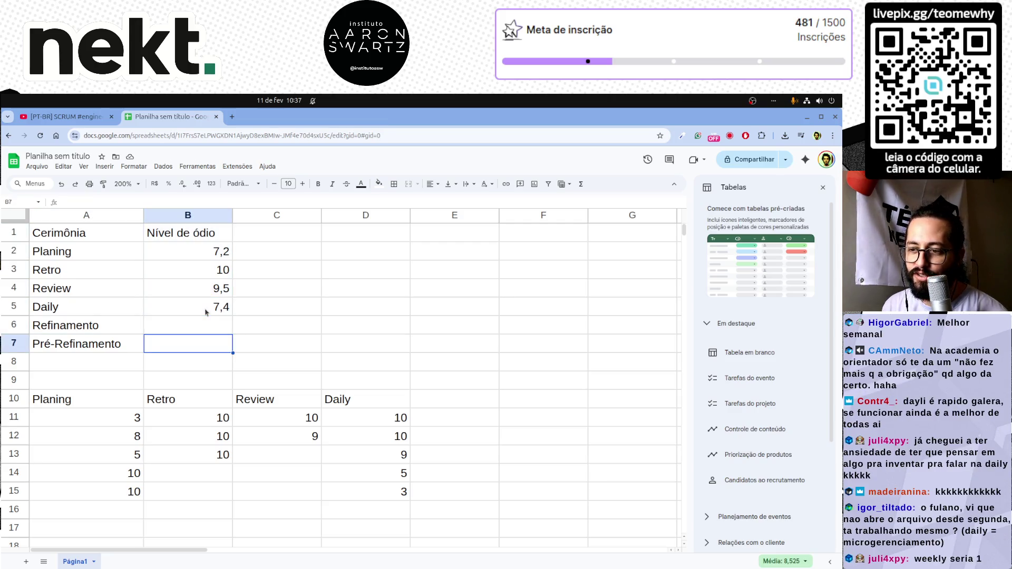
{"action": "key", "text": "Up"}
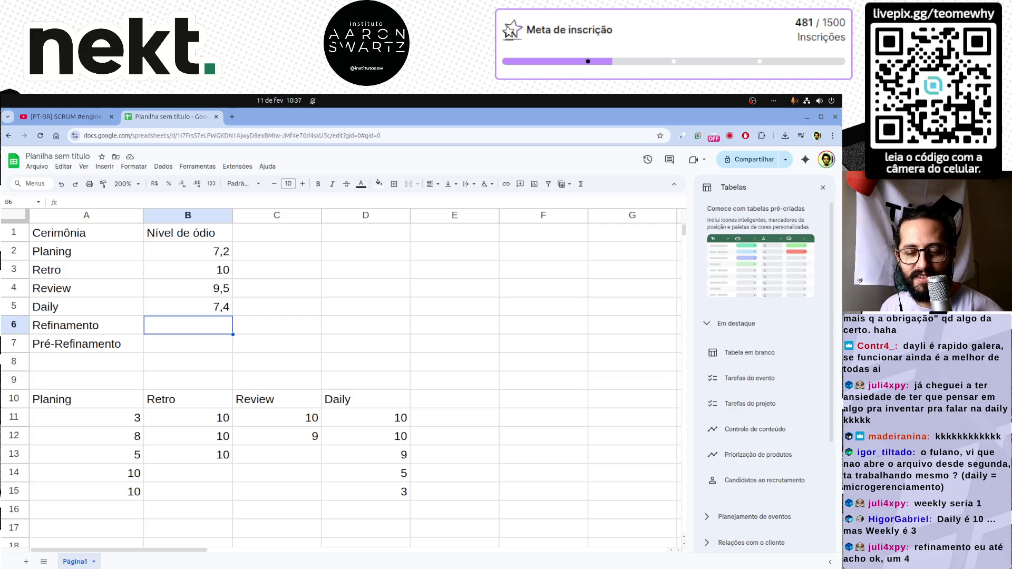
{"action": "left_click", "coordinate": [457, 403]}
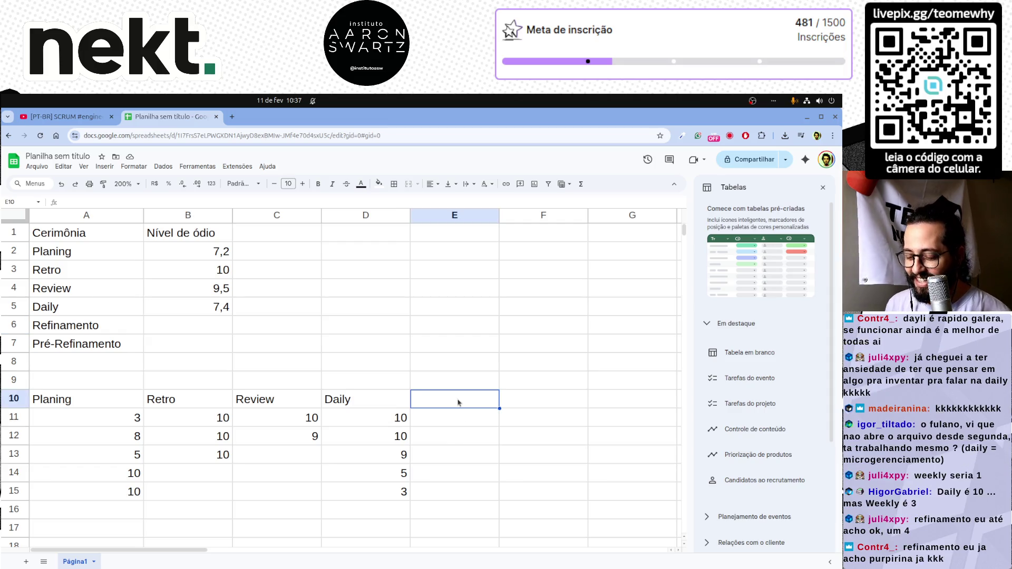
Step: Type the Refinamento header in E10 with votes 4, 10, 10 and 4 below it
{"action": "type", "text": "Refina"}
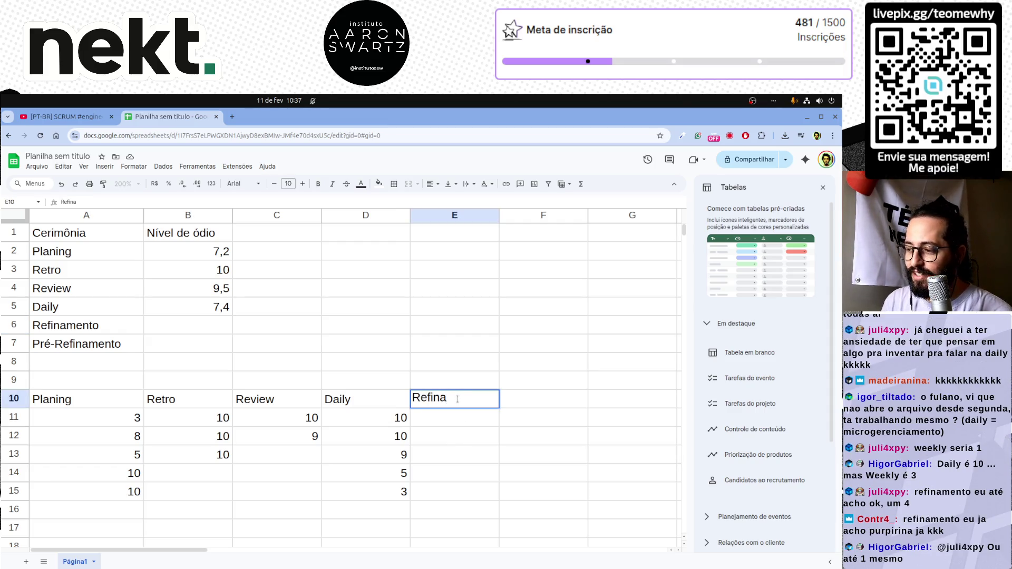
{"action": "type", "text": "mento"}
{"action": "key", "text": "Return"}
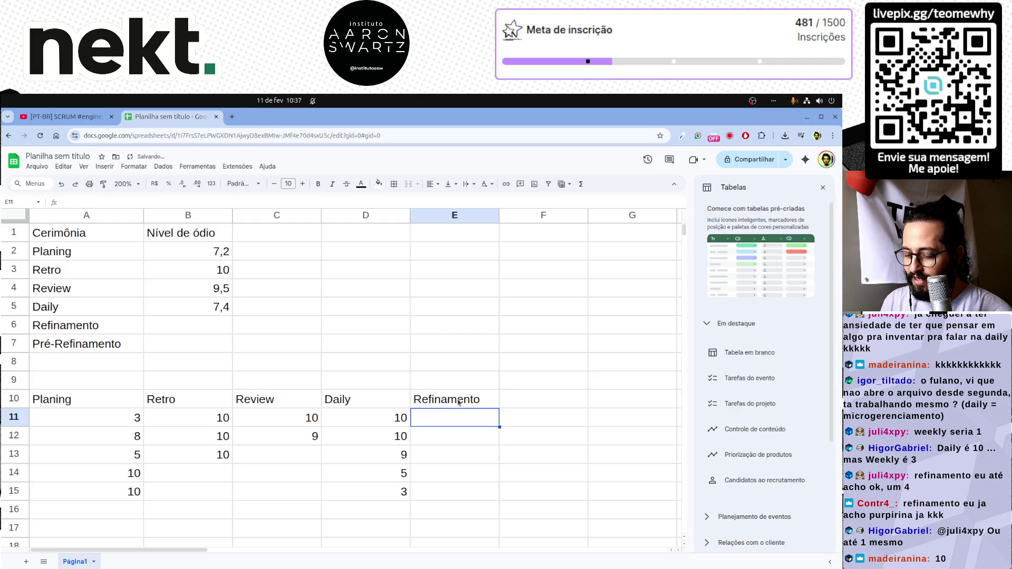
{"action": "type", "text": "4"}
{"action": "key", "text": "Return"}
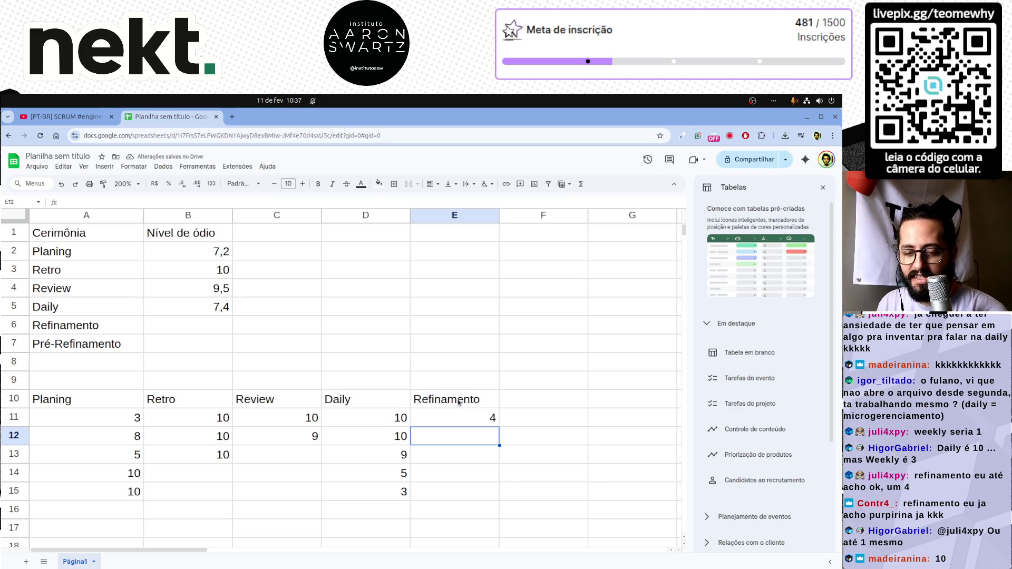
{"action": "type", "text": "10"}
{"action": "key", "text": "Return"}
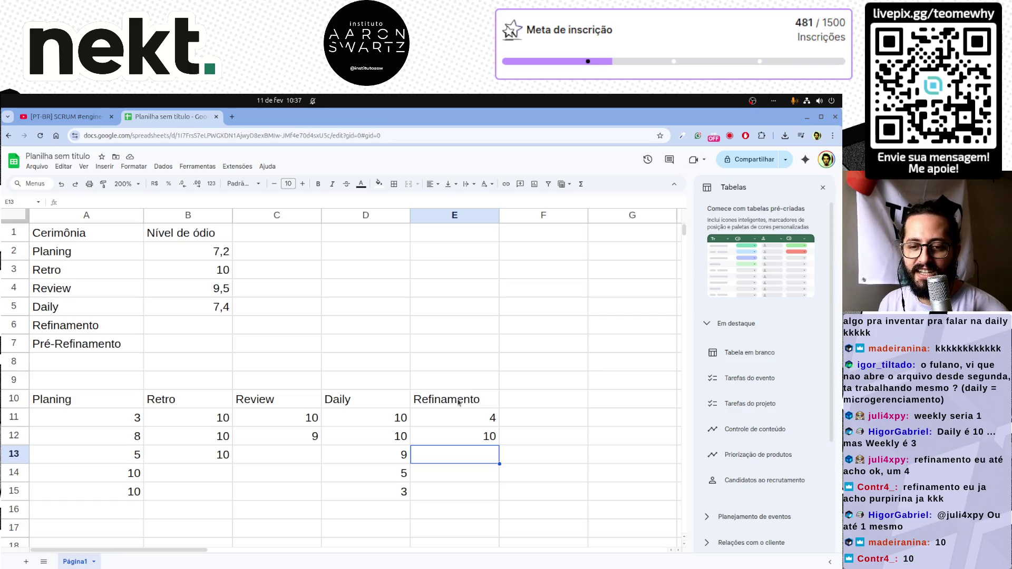
{"action": "type", "text": "10"}
{"action": "key", "text": "Return"}
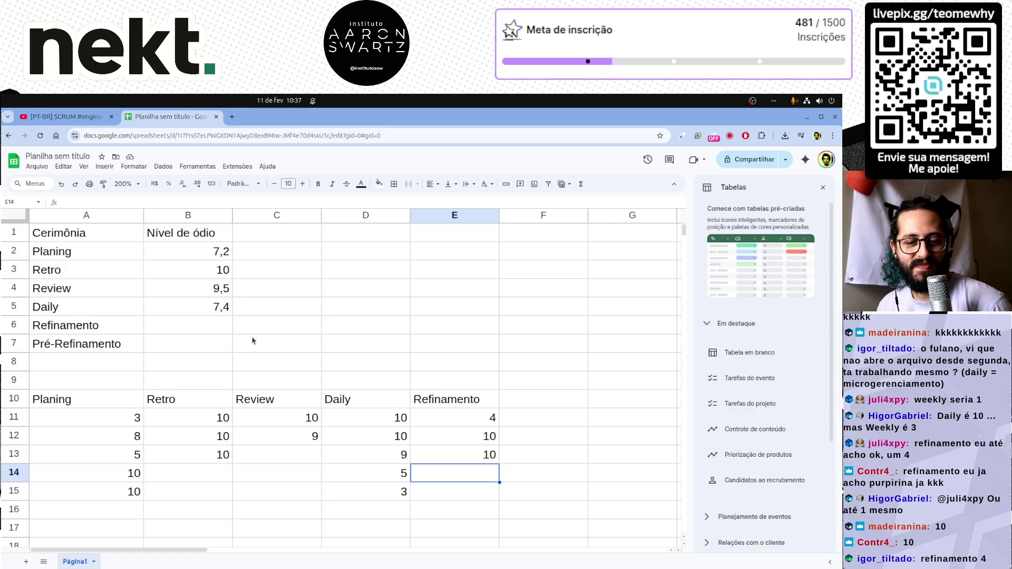
{"action": "type", "text": "4"}
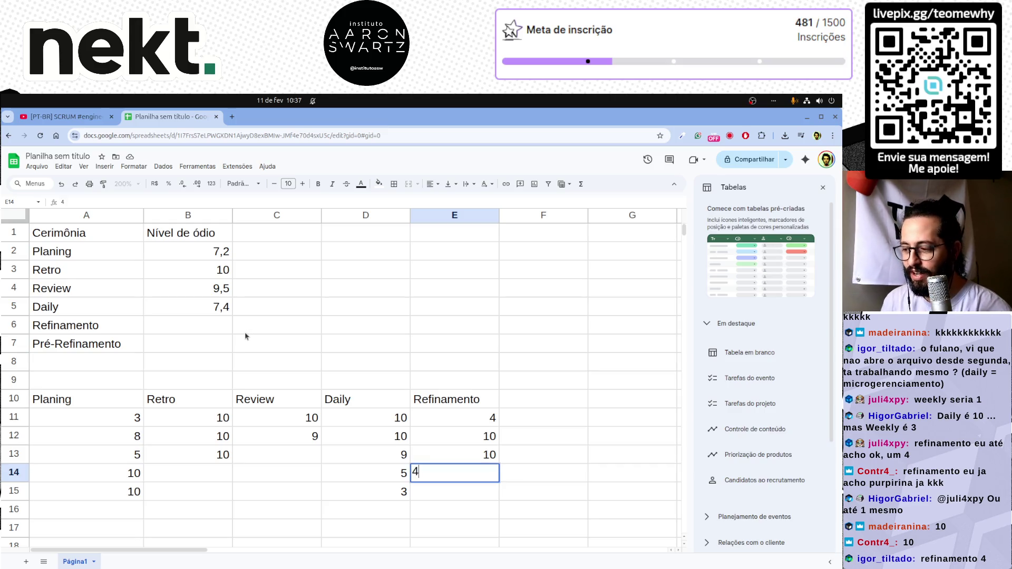
{"action": "key", "text": "Return"}
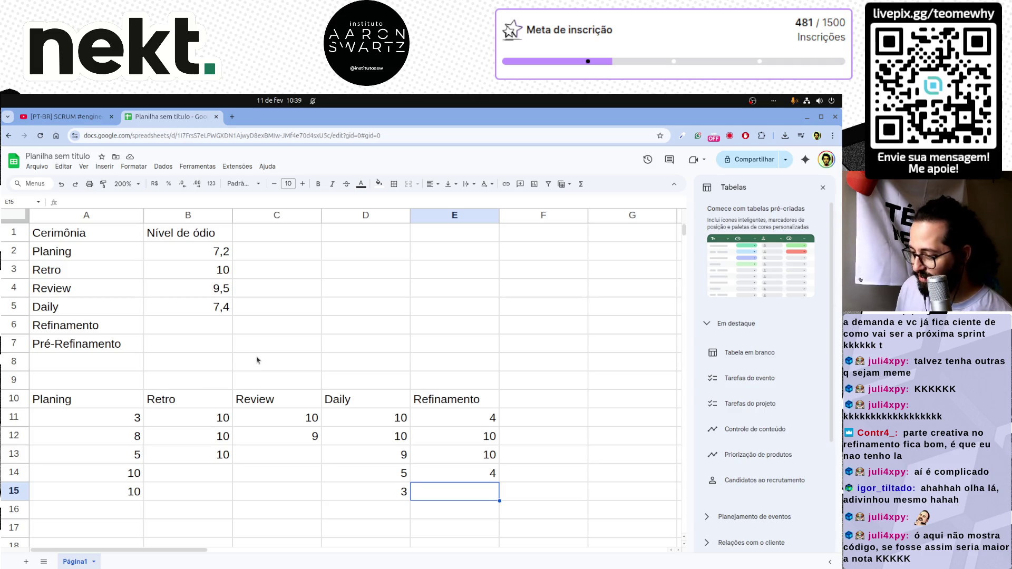
Step: Select the four Refinamento votes in E11:E14 to read their average of 7
{"action": "left_click_drag", "start_coordinate": [478, 418], "coordinate": [478, 473]}
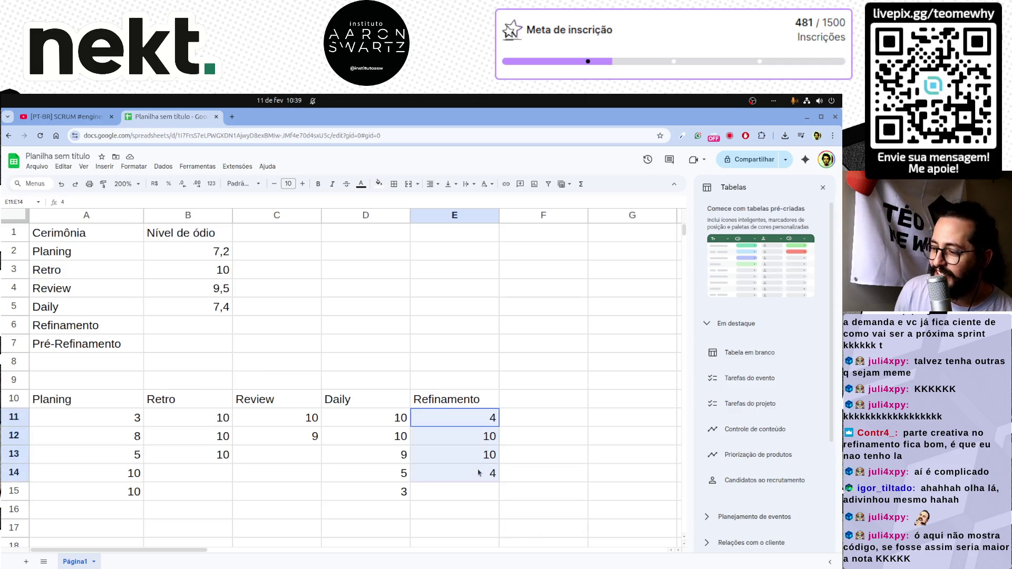
Step: Enter 7 in B6 as Refinamento's Nível de ódio
{"action": "left_click", "coordinate": [205, 329]}
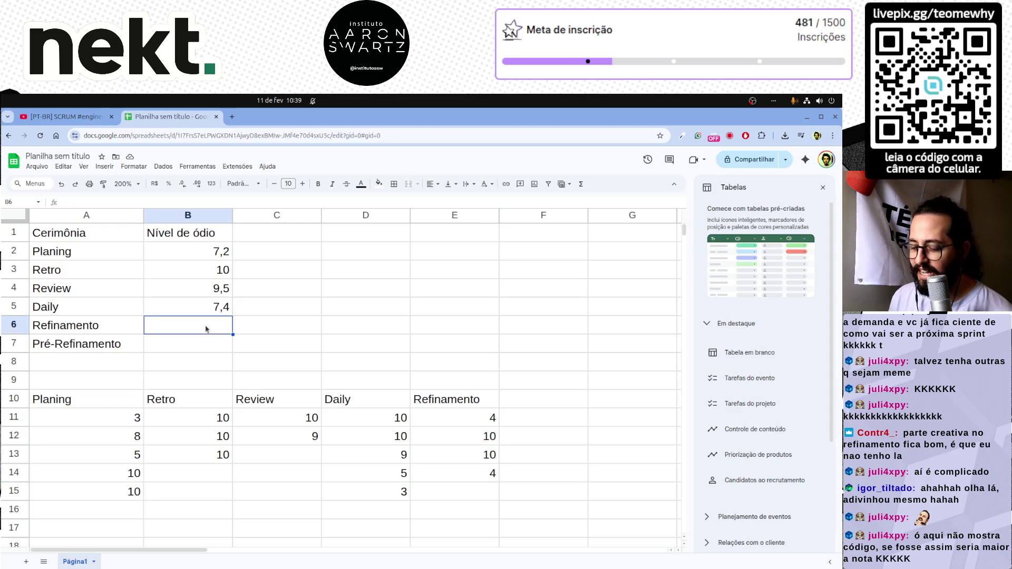
{"action": "type", "text": "7"}
{"action": "key", "text": "Return"}
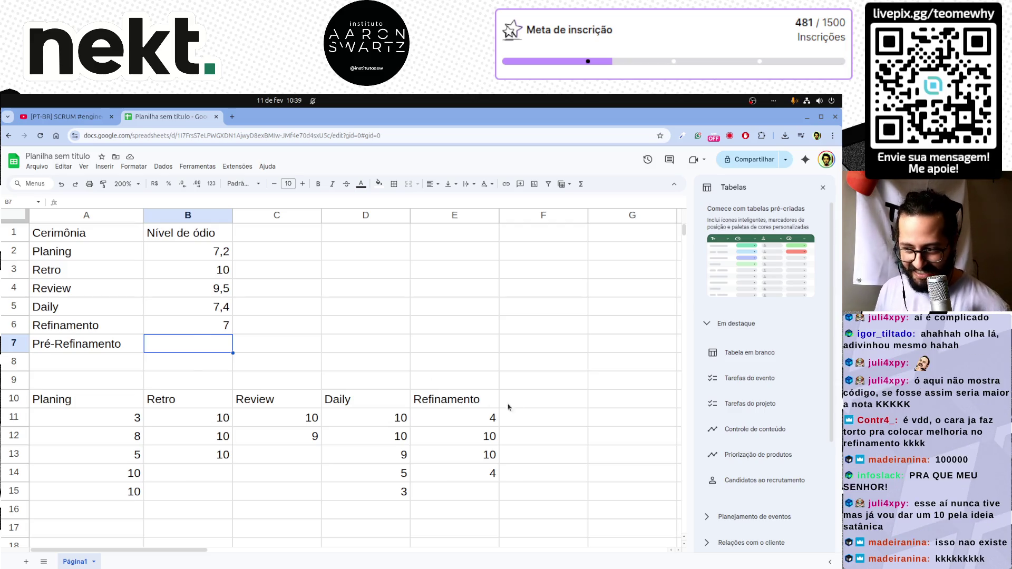
{"action": "left_click", "coordinate": [111, 348]}
Step: Copy the Pré-Refinamento name into F10 as a header and widen column F to fit
{"action": "key", "text": "ctrl+c"}
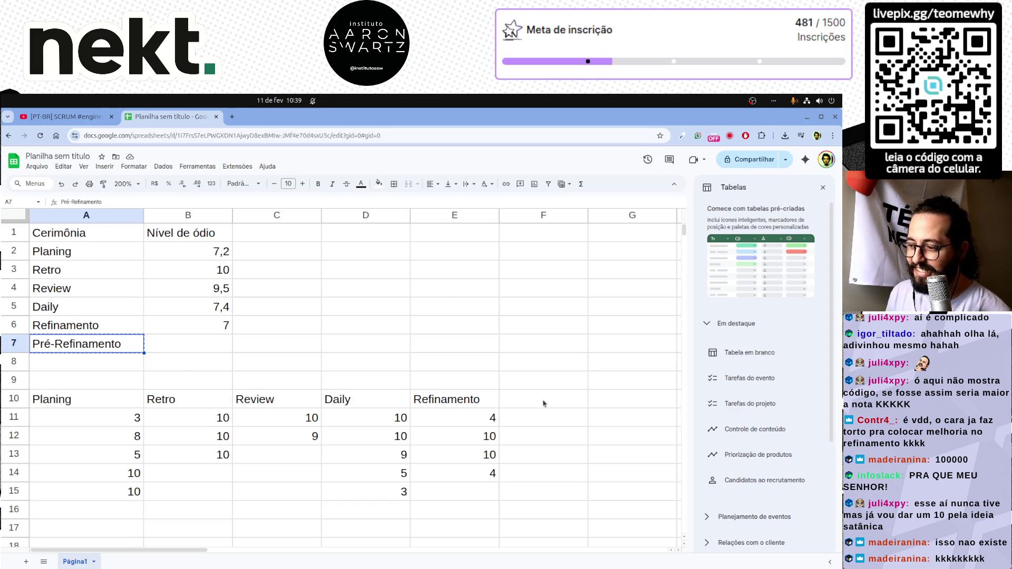
{"action": "left_click", "coordinate": [543, 401]}
{"action": "key", "text": "ctrl+v"}
{"action": "left_click", "coordinate": [536, 421]}
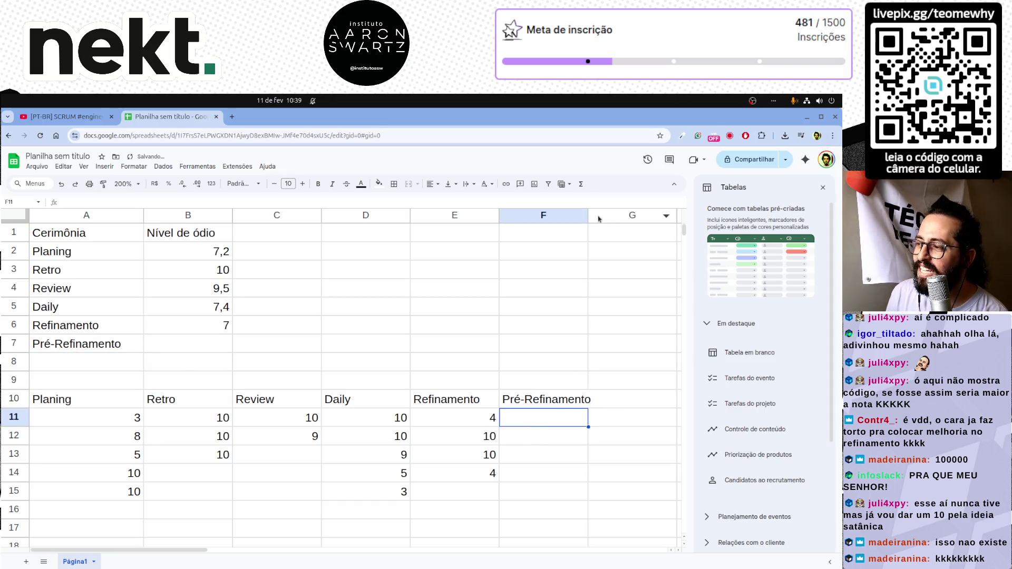
{"action": "left_click_drag", "start_coordinate": [588, 215], "coordinate": [606, 215]}
{"action": "left_click", "coordinate": [556, 428]}
Step: Enter votes of 10 in F11, F12 and F13
{"action": "left_click", "coordinate": [556, 422]}
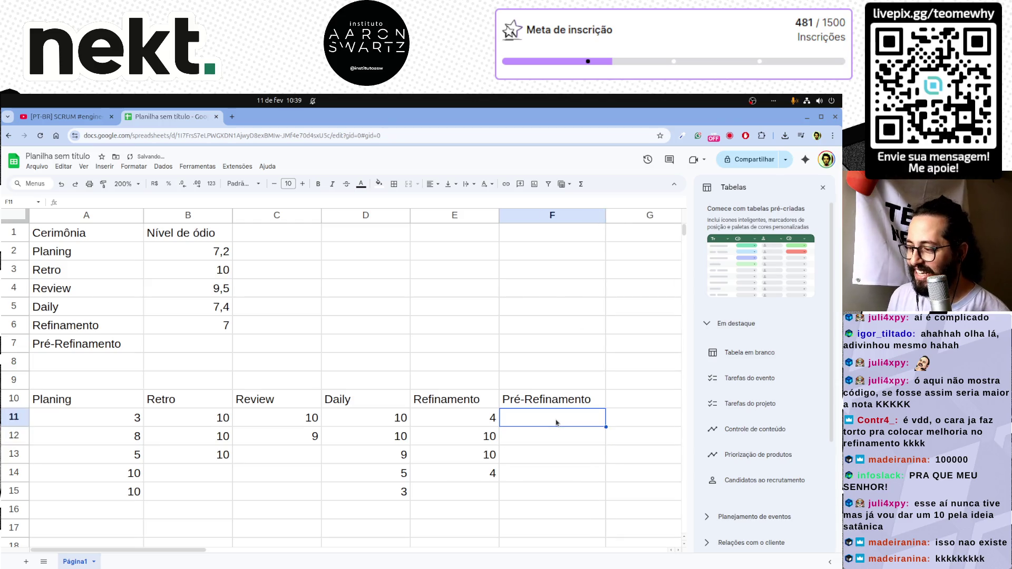
{"action": "type", "text": "10"}
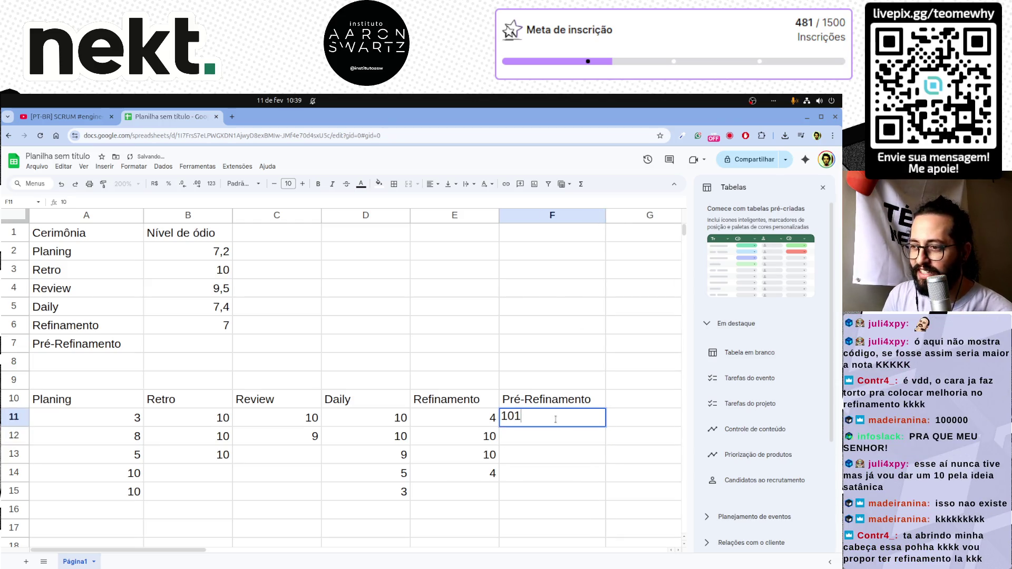
{"action": "key", "text": "Return"}
{"action": "type", "text": "10"}
{"action": "key", "text": "Return"}
{"action": "type", "text": "10"}
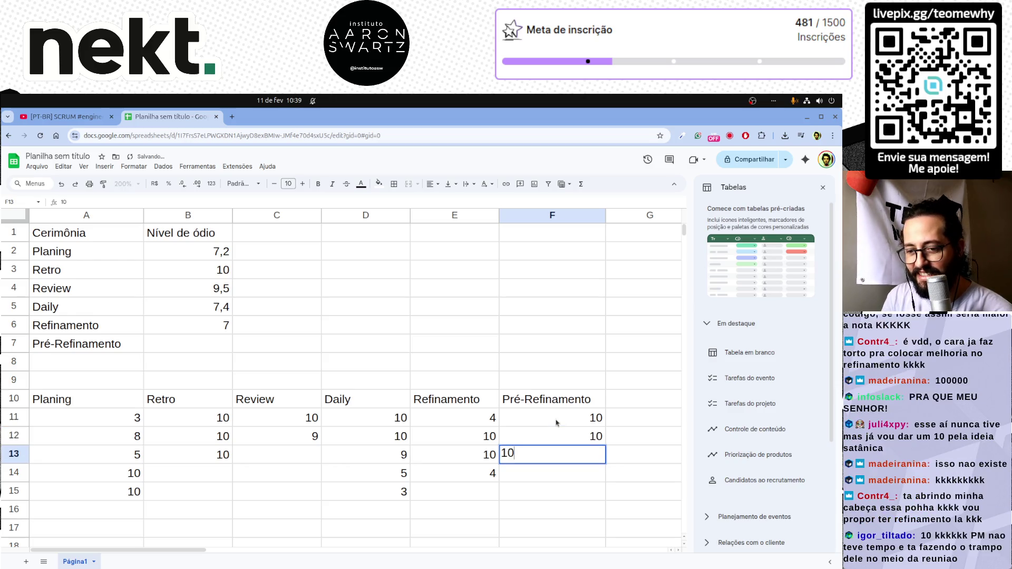
{"action": "key", "text": "Return"}
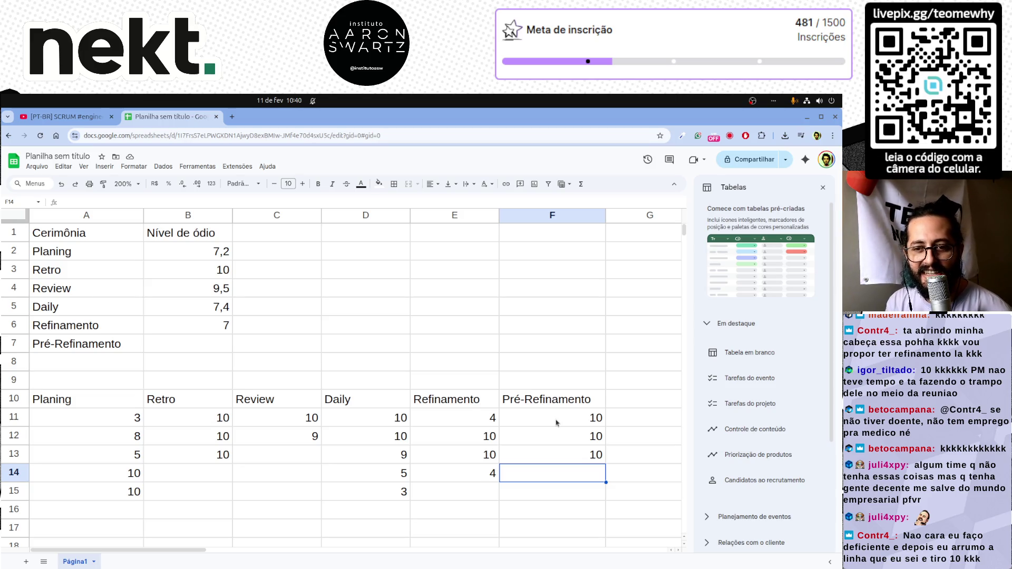
Step: Type a second Pré-Refinamento header in G10
{"action": "scroll", "coordinate": [585, 430], "scroll_direction": "down", "scroll_amount": 2}
{"action": "scroll", "coordinate": [585, 429], "scroll_direction": "right", "scroll_amount": 2}
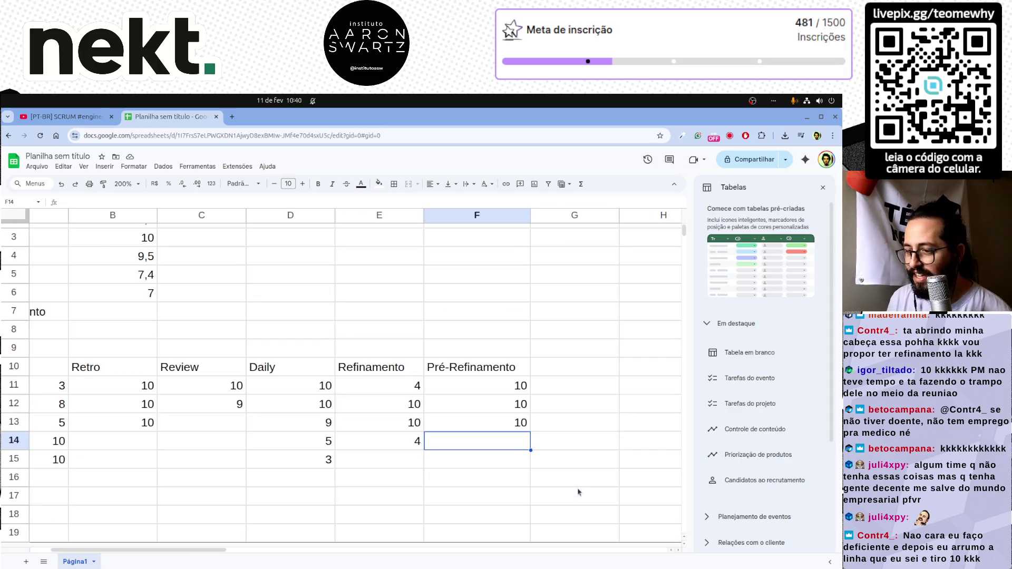
{"action": "key", "text": "Down"}
{"action": "left_click", "coordinate": [518, 445]}
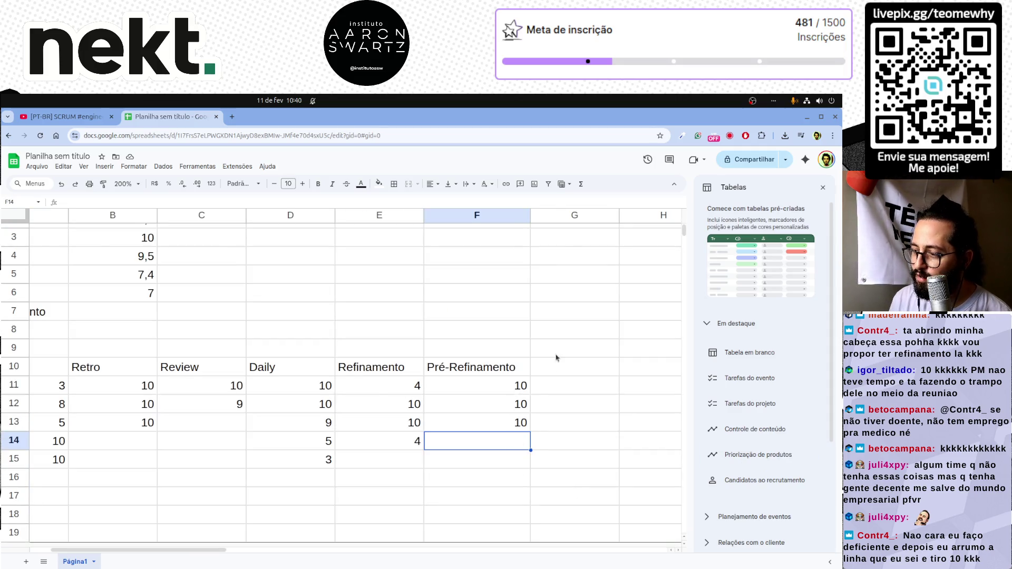
{"action": "left_click", "coordinate": [558, 370]}
{"action": "type", "text": "Pr"}
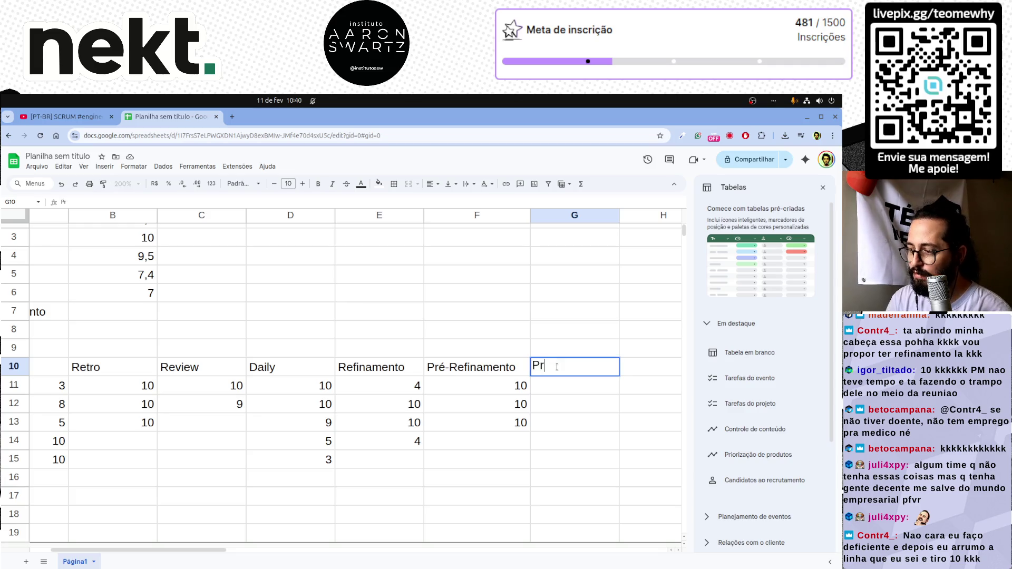
{"action": "type", "text": "é-Refinamento"}
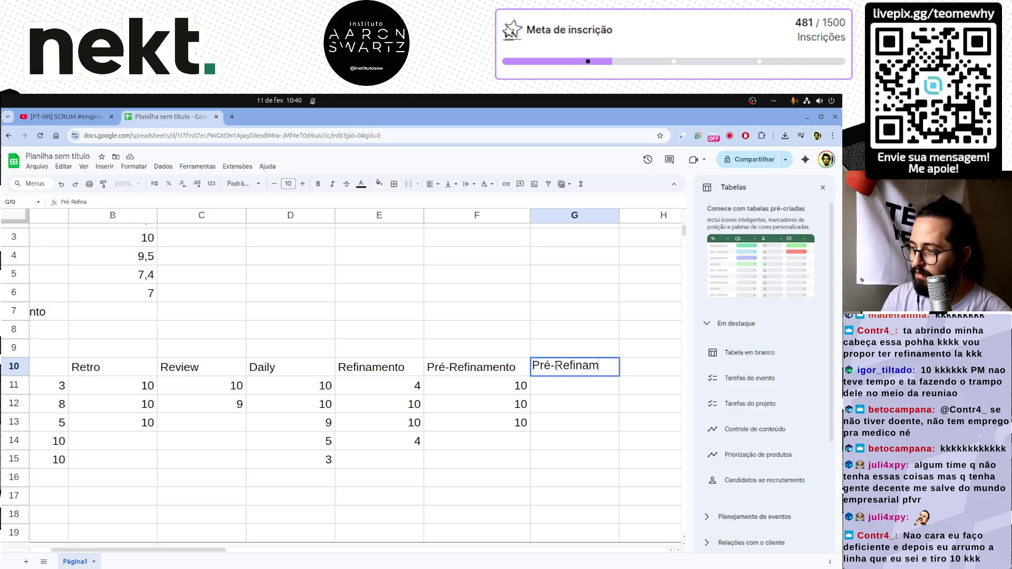
{"action": "key", "text": "Return"}
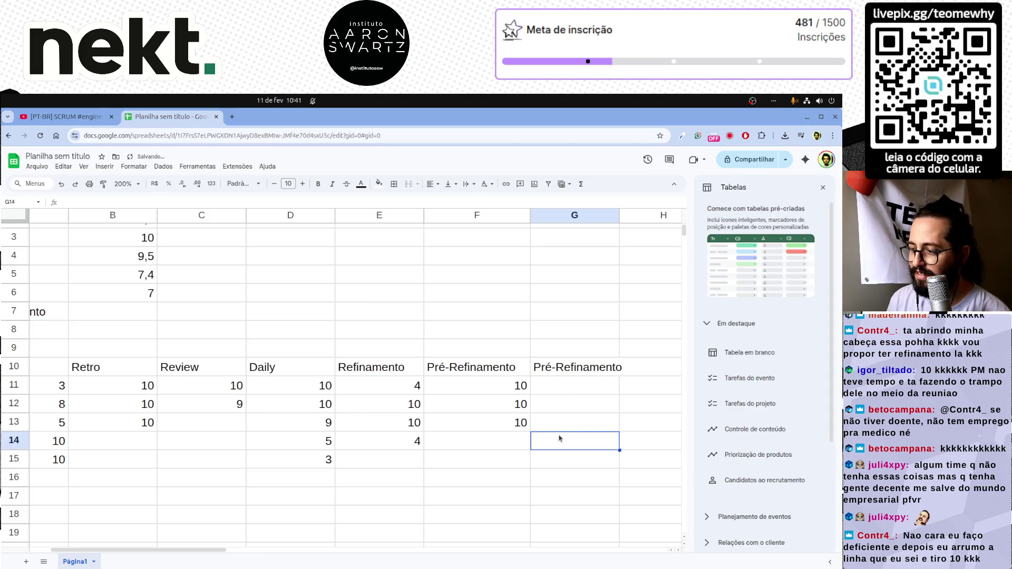
{"action": "left_click_drag", "start_coordinate": [569, 394], "coordinate": [574, 436]}
{"action": "left_click", "coordinate": [551, 426]}
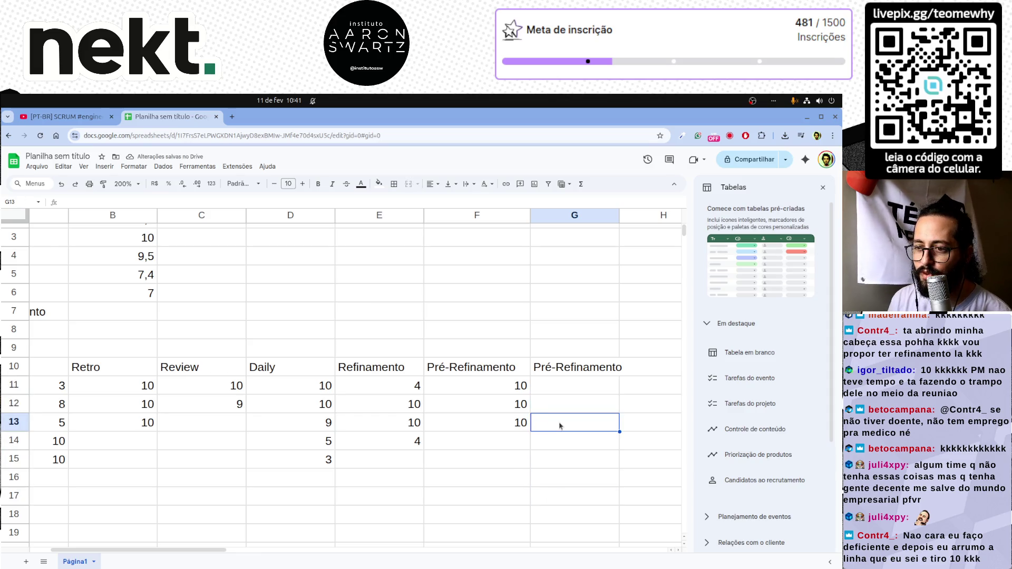
Step: Fill column G from G11 downward with votes of 10
{"action": "scroll", "coordinate": [444, 392], "scroll_direction": "left", "scroll_amount": 2}
{"action": "scroll", "coordinate": [444, 392], "scroll_direction": "right", "scroll_amount": 3}
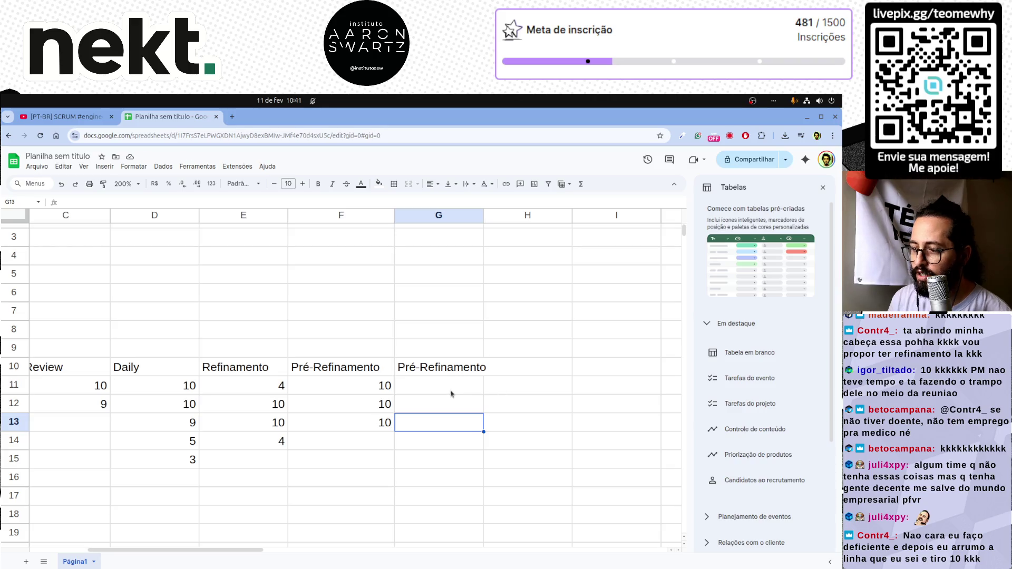
{"action": "left_click", "coordinate": [451, 390]}
{"action": "type", "text": "10"}
{"action": "key", "text": "Return"}
{"action": "type", "text": "10"}
{"action": "key", "text": "Return"}
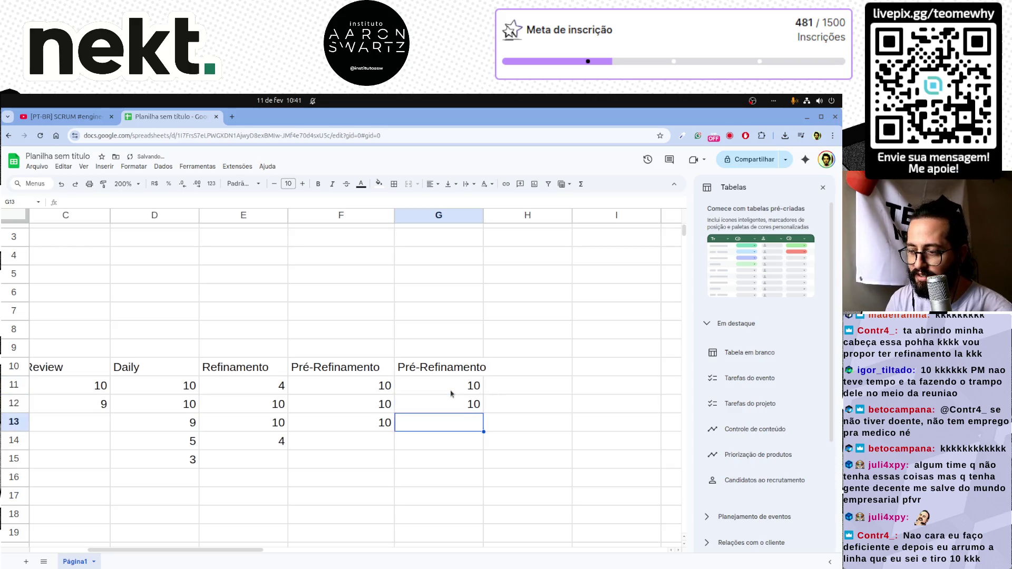
{"action": "type", "text": "10"}
{"action": "key", "text": "Return"}
{"action": "type", "text": "10"}
{"action": "key", "text": "Return"}
{"action": "type", "text": "10"}
{"action": "key", "text": "Return"}
{"action": "type", "text": "10"}
{"action": "key", "text": "Return"}
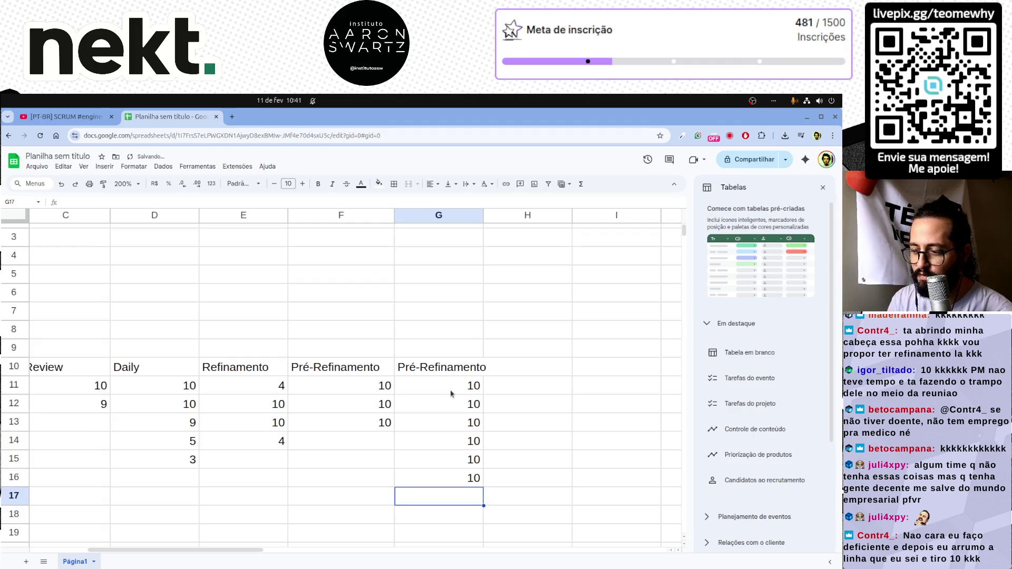
Step: Delete rows 10–17 to remove the raw vote grid below the summary table
{"action": "right_click", "coordinate": [280, 331]}
{"action": "left_click", "coordinate": [240, 329]}
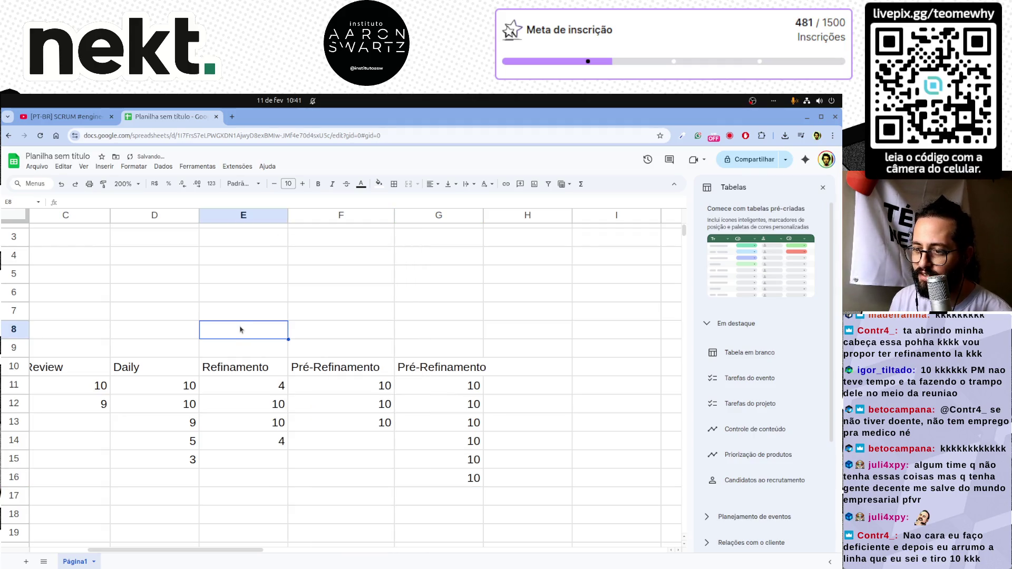
{"action": "scroll", "coordinate": [240, 330], "scroll_direction": "left", "scroll_amount": 5}
{"action": "left_click", "coordinate": [194, 326]}
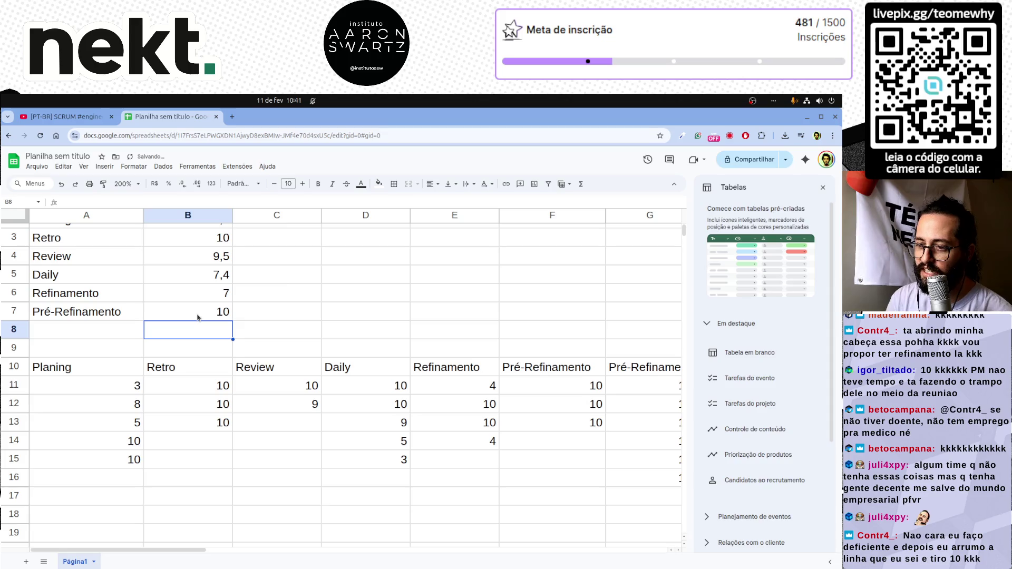
{"action": "scroll", "coordinate": [198, 317], "scroll_direction": "up", "scroll_amount": 2}
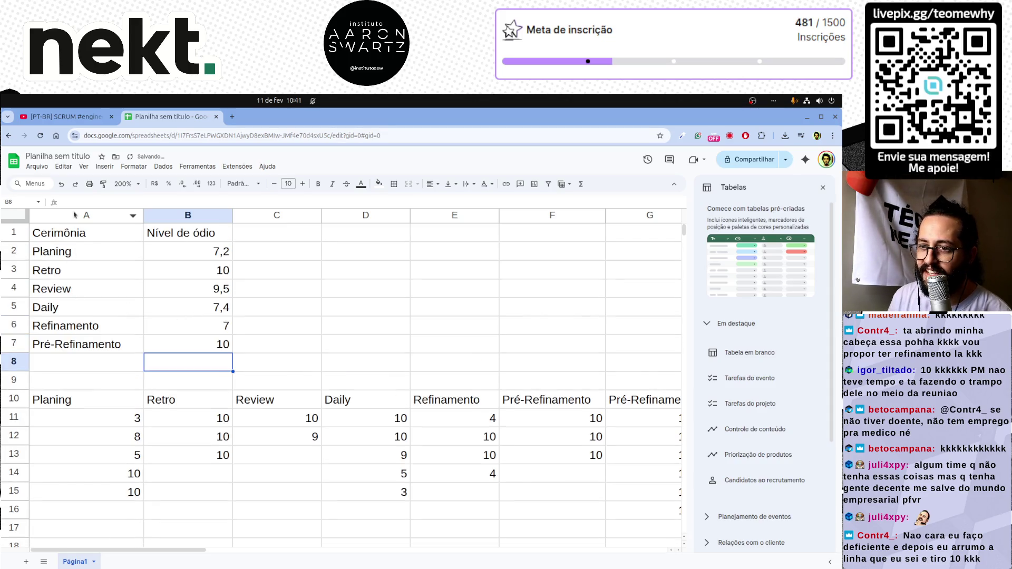
{"action": "left_click_drag", "start_coordinate": [23, 400], "coordinate": [16, 527]}
{"action": "right_click", "coordinate": [23, 463]}
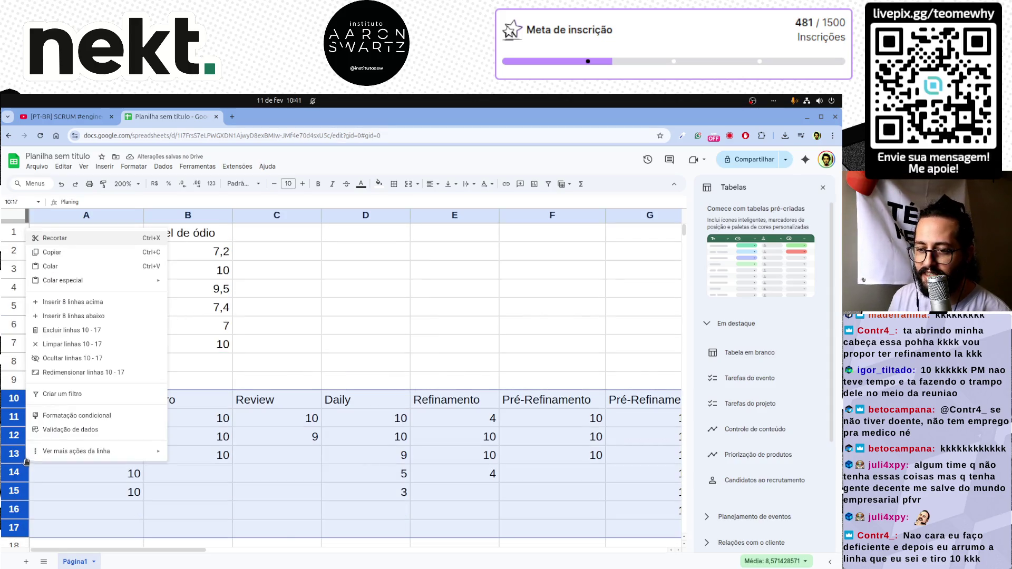
{"action": "left_click", "coordinate": [63, 331]}
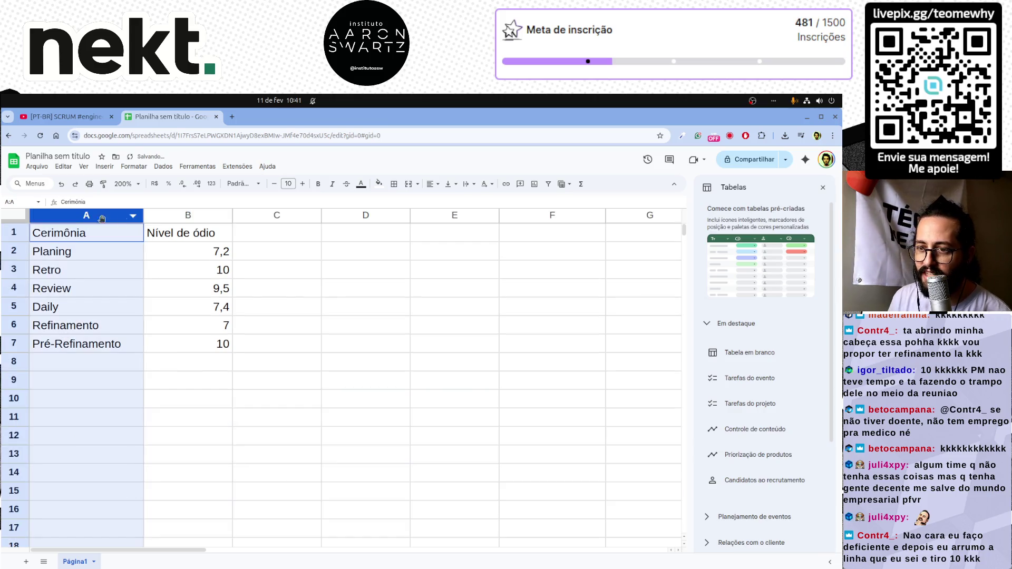
Step: Create a filter on columns A and B of the ceremony table
{"action": "left_click_drag", "start_coordinate": [87, 215], "coordinate": [272, 215]}
{"action": "left_click", "coordinate": [548, 184]}
{"action": "left_click", "coordinate": [366, 306]}
Step: Sort the ceremonies by Nível de ódio Z to A, highest first
{"action": "left_click", "coordinate": [263, 232]}
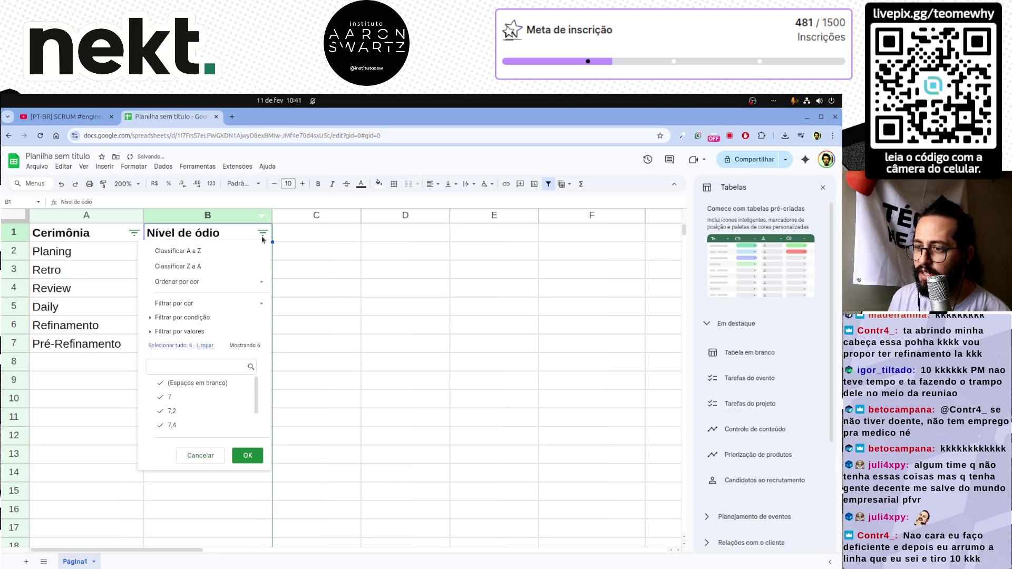
{"action": "left_click", "coordinate": [190, 251]}
{"action": "left_click", "coordinate": [263, 233]}
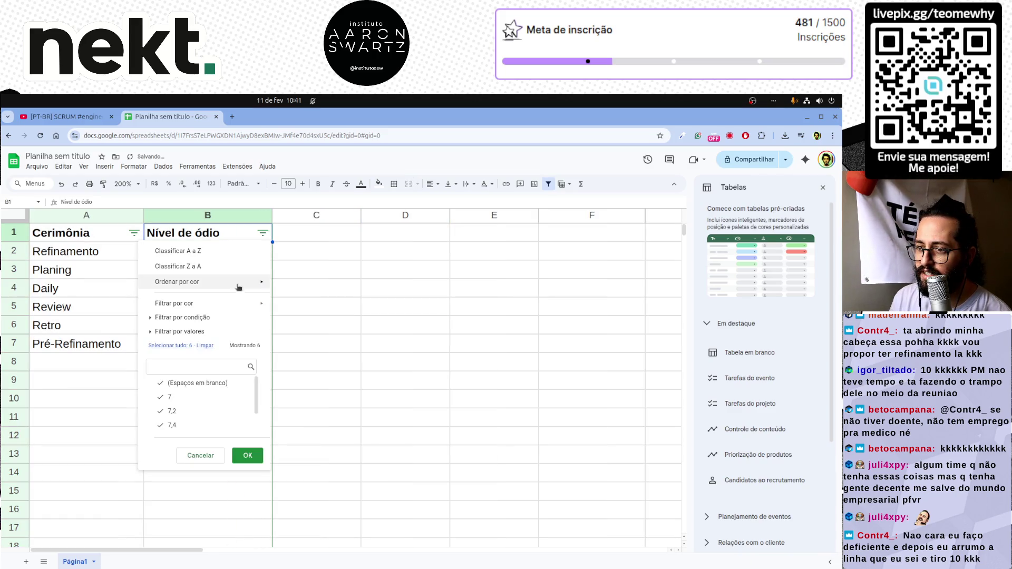
{"action": "left_click", "coordinate": [226, 266]}
{"action": "mouse_move", "coordinate": [59, 252]}
{"action": "left_mouse_down"}
{"action": "mouse_move", "coordinate": [174, 287]}
{"action": "mouse_move", "coordinate": [249, 277]}
{"action": "left_mouse_up"}
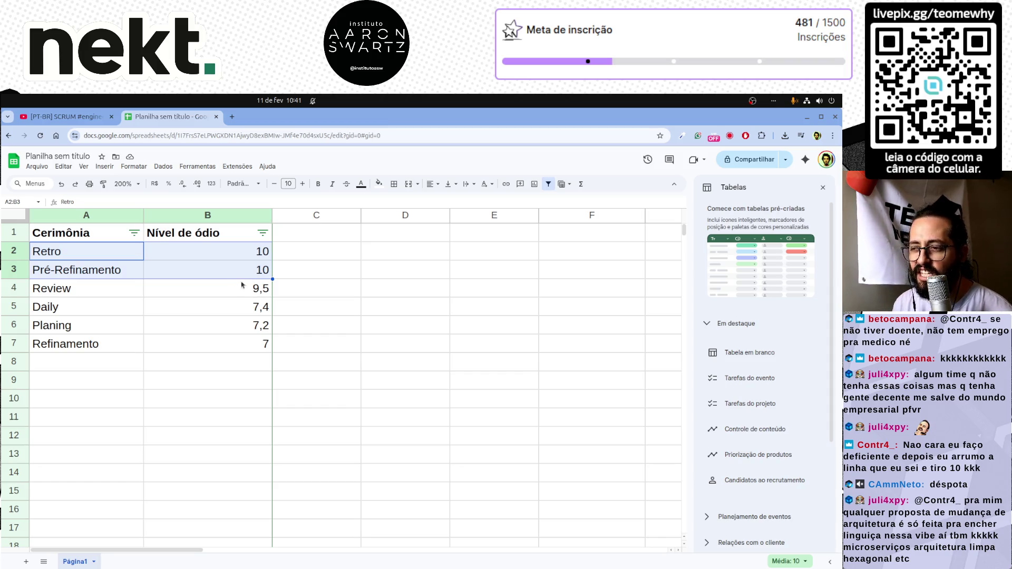
{"action": "left_click", "coordinate": [244, 287]}
{"action": "mouse_move", "coordinate": [95, 271]}
{"action": "left_mouse_down"}
{"action": "mouse_move", "coordinate": [252, 289]}
{"action": "mouse_move", "coordinate": [254, 343]}
{"action": "left_mouse_up"}
{"action": "left_click", "coordinate": [254, 345]}
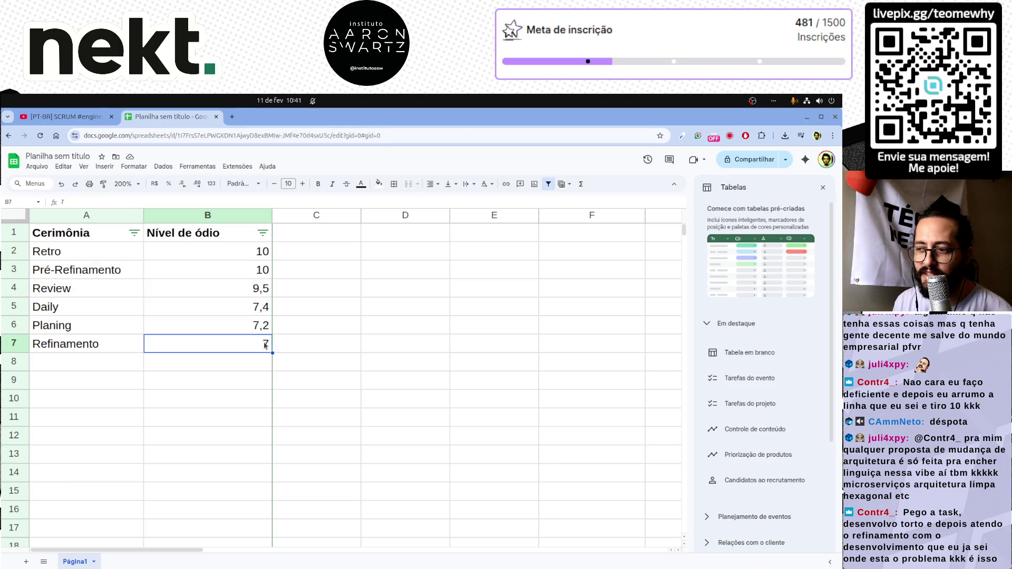
{"action": "left_click", "coordinate": [57, 350], "text": "shift"}
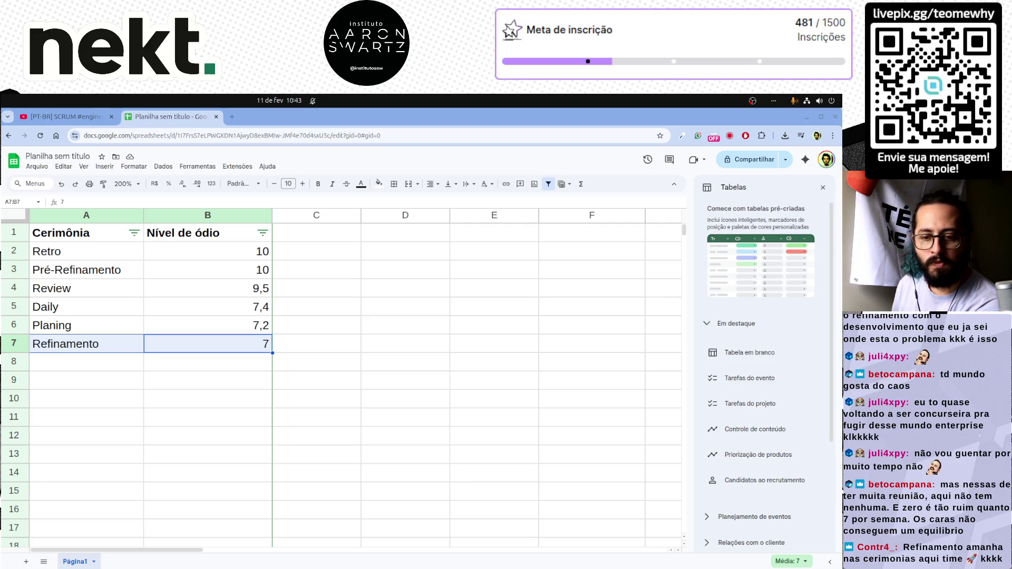
Step: Switch to Spotify and play 'Rust' by Black Label Society
{"action": "key", "text": "alt+Tab"}
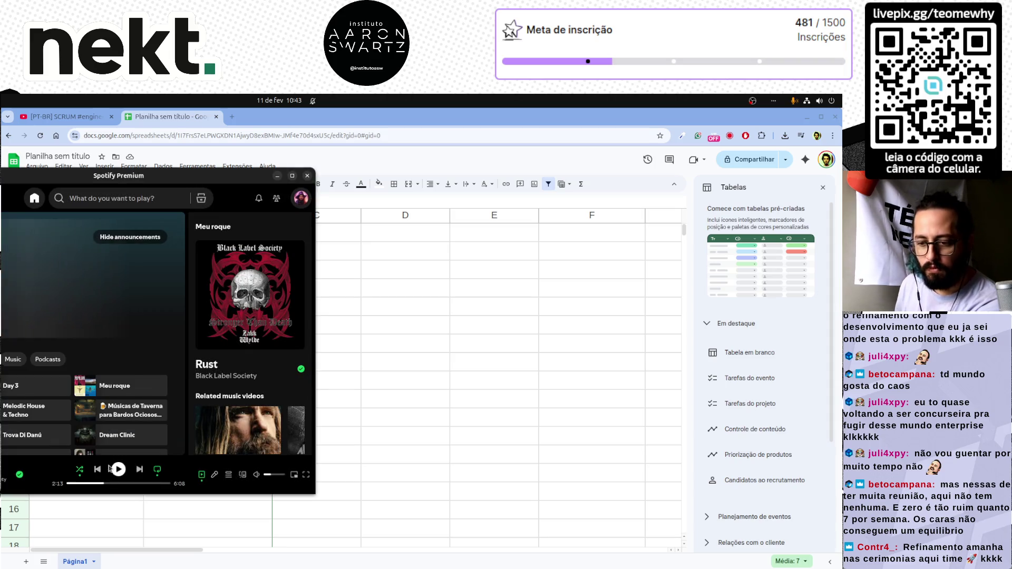
{"action": "left_click", "coordinate": [118, 469]}
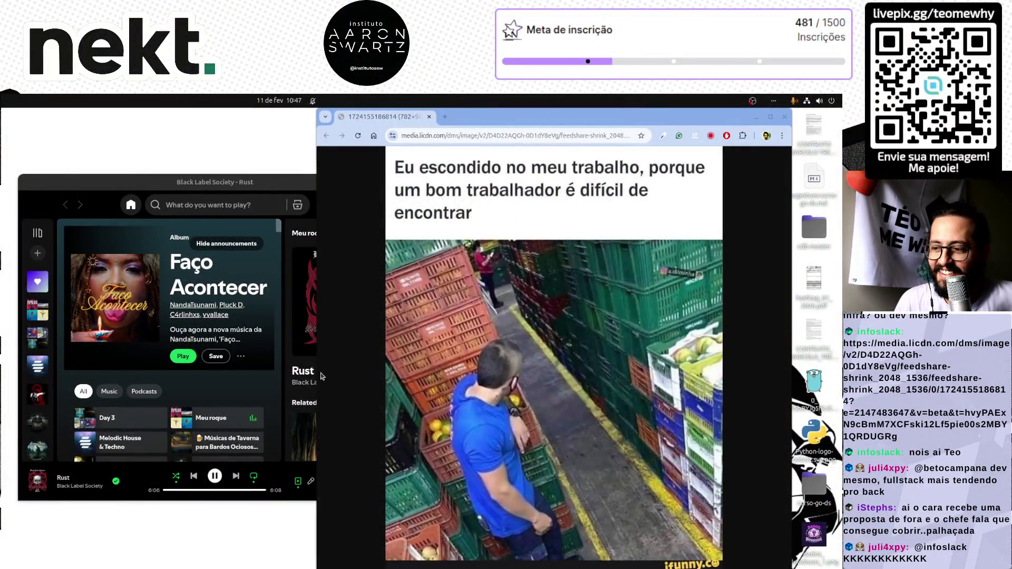
Step: Enlarge the Chrome window showing the meme to fill the desktop and move it up
{"action": "left_click_drag", "start_coordinate": [317, 374], "coordinate": [77, 352]}
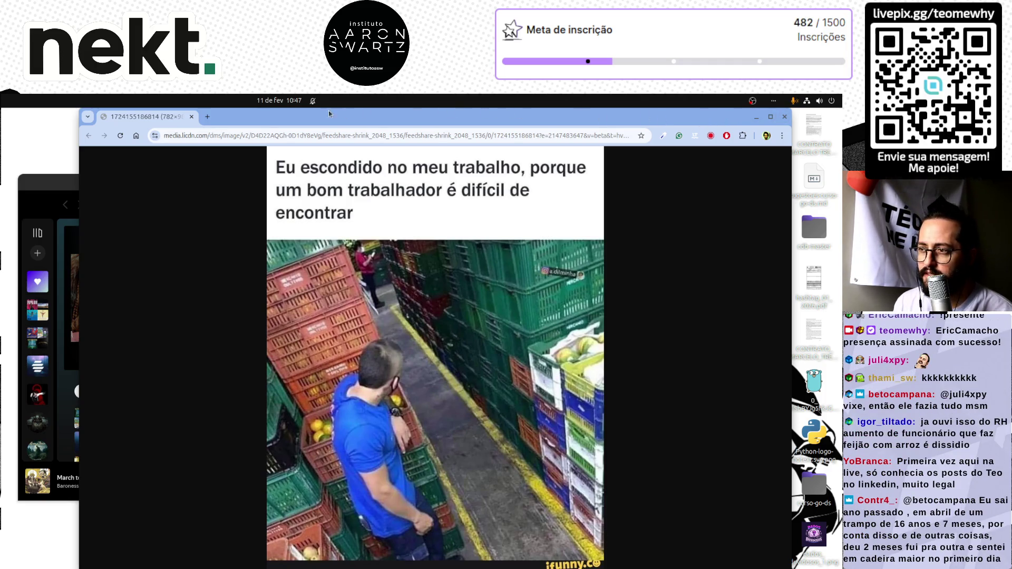
{"action": "mouse_move", "coordinate": [311, 115]}
{"action": "left_mouse_down"}
{"action": "mouse_move", "coordinate": [341, 110]}
{"action": "mouse_move", "coordinate": [330, 125]}
{"action": "mouse_move", "coordinate": [149, 173]}
{"action": "mouse_move", "coordinate": [175, 197]}
{"action": "left_mouse_up"}
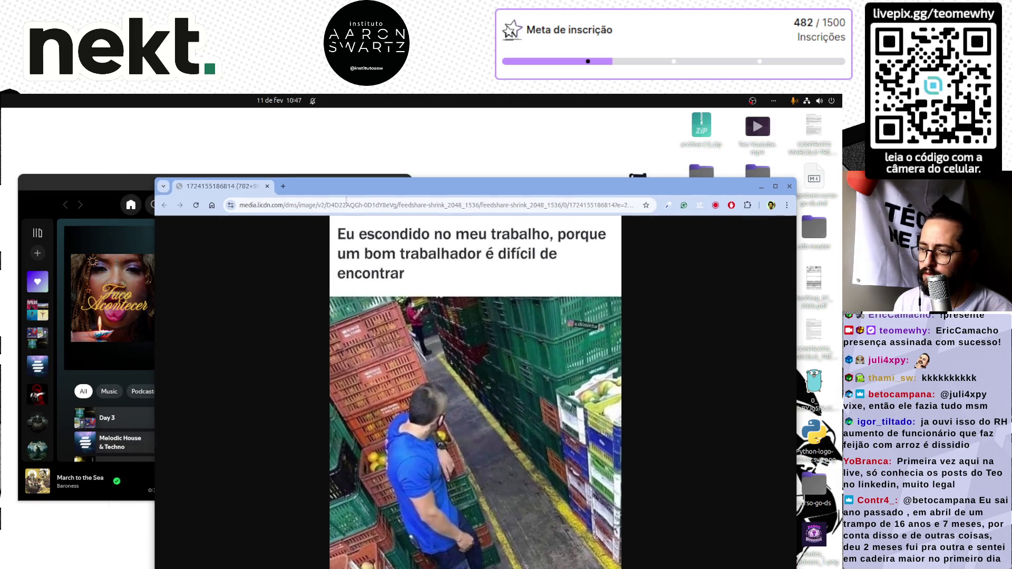
{"action": "mouse_move", "coordinate": [413, 188]}
{"action": "left_mouse_down"}
{"action": "mouse_move", "coordinate": [404, 127]}
{"action": "mouse_move", "coordinate": [459, 116]}
{"action": "mouse_move", "coordinate": [418, 154]}
{"action": "left_mouse_up"}
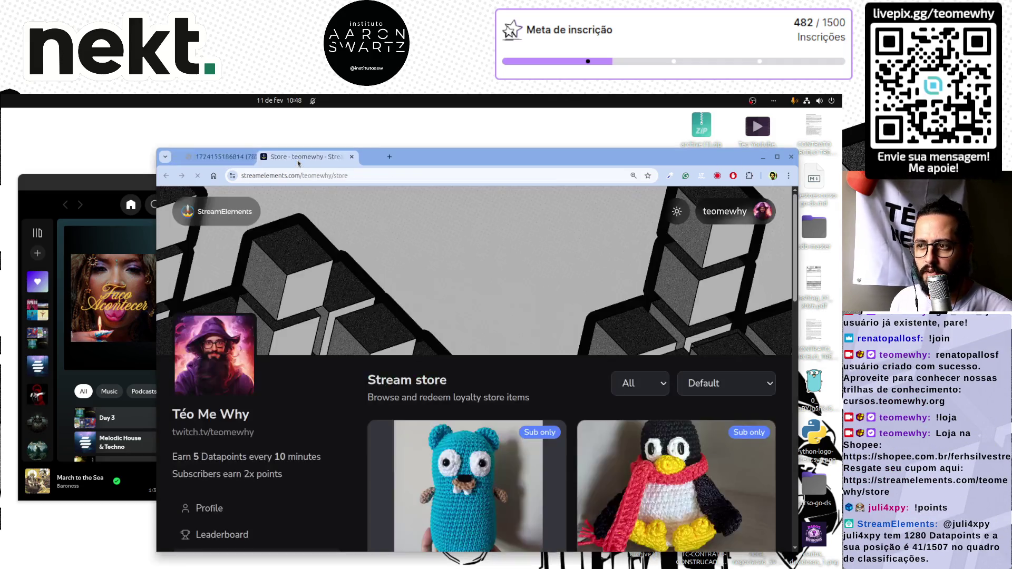
Step: Browse the store's item cards, including Gopher, Tux, Camiseta and Pacote de Figurinhas
{"action": "scroll", "coordinate": [352, 393], "scroll_direction": "down", "scroll_amount": 4}
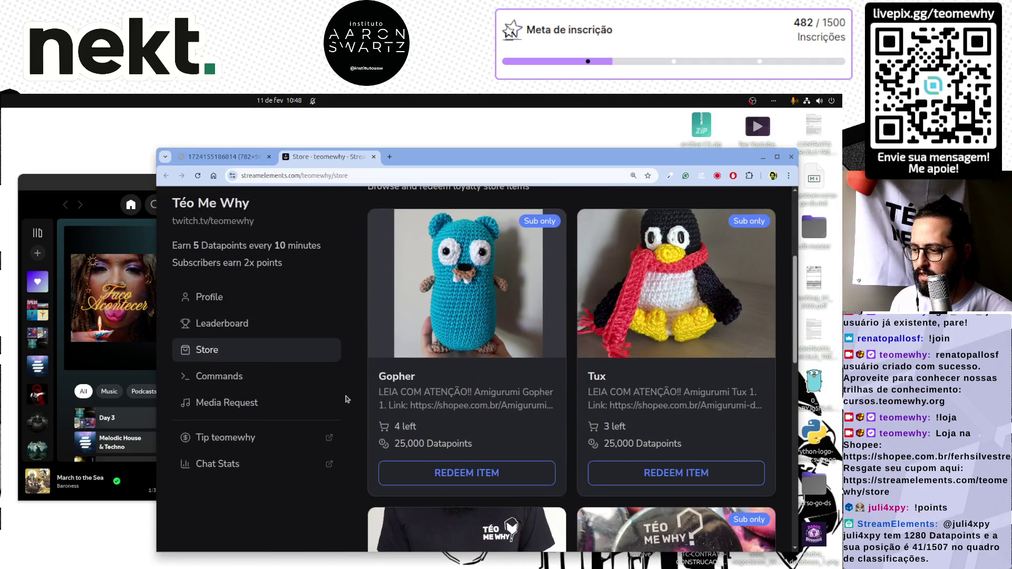
{"action": "scroll", "coordinate": [485, 395], "scroll_direction": "down", "scroll_amount": 6}
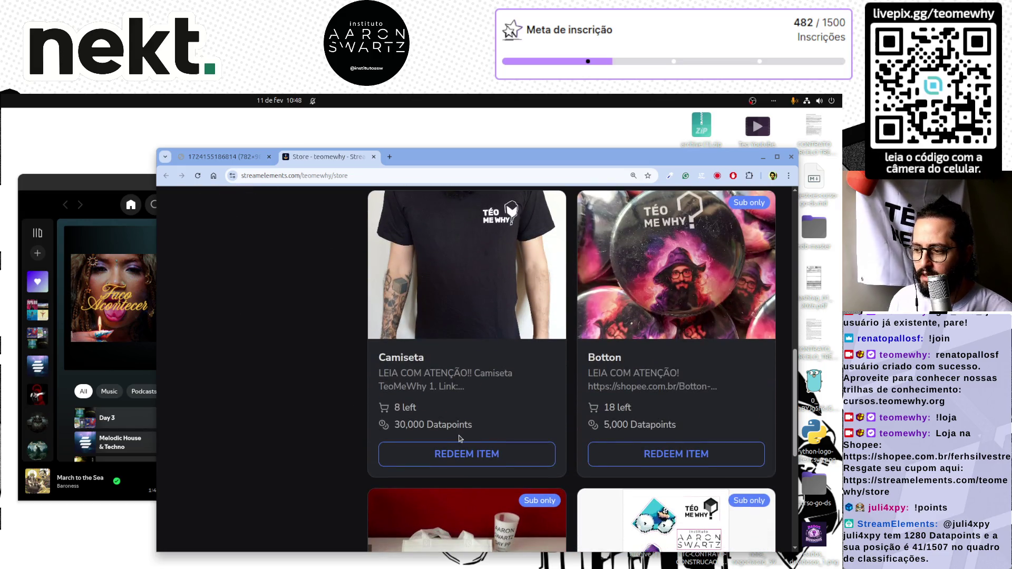
{"action": "scroll", "coordinate": [460, 439], "scroll_direction": "down", "scroll_amount": 4}
{"action": "scroll", "coordinate": [462, 438], "scroll_direction": "up", "scroll_amount": 5}
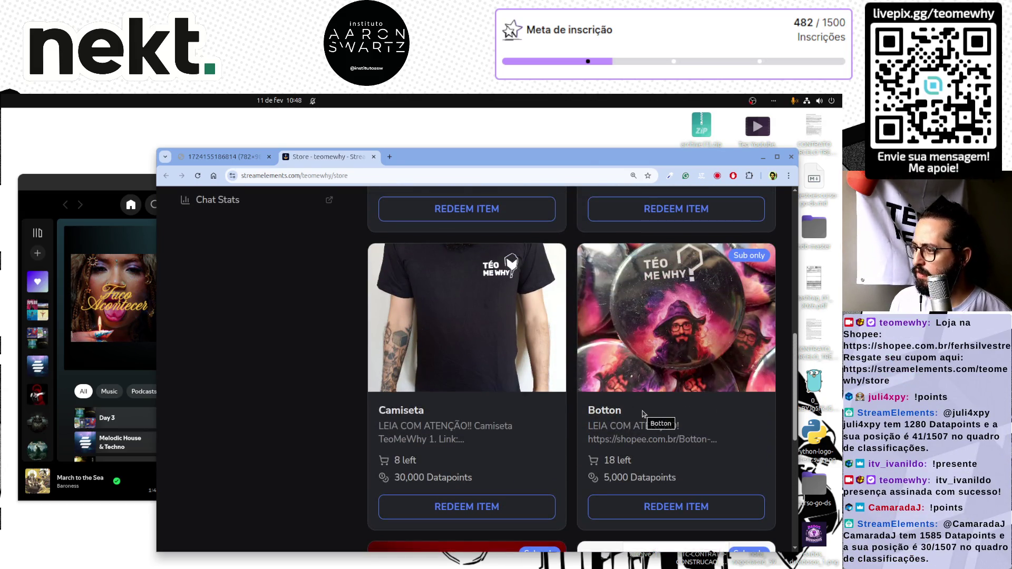
{"action": "scroll", "coordinate": [642, 414], "scroll_direction": "down", "scroll_amount": 6}
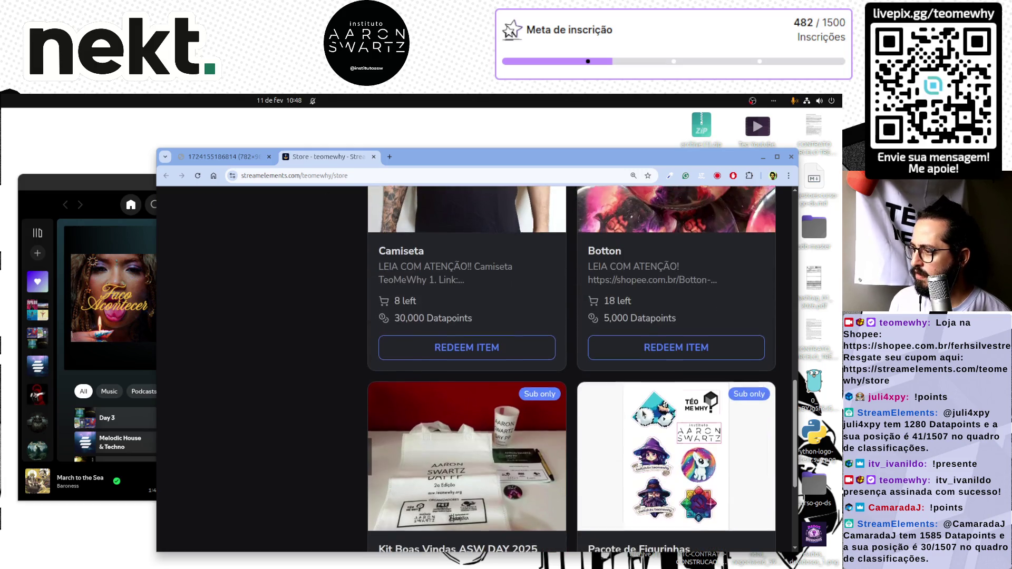
Step: Reset the store page zoom to 100% and scroll back up through the items
{"action": "key", "text": "ctrl+minus"}
{"action": "key", "text": "ctrl+minus"}
{"action": "key", "text": "ctrl+minus"}
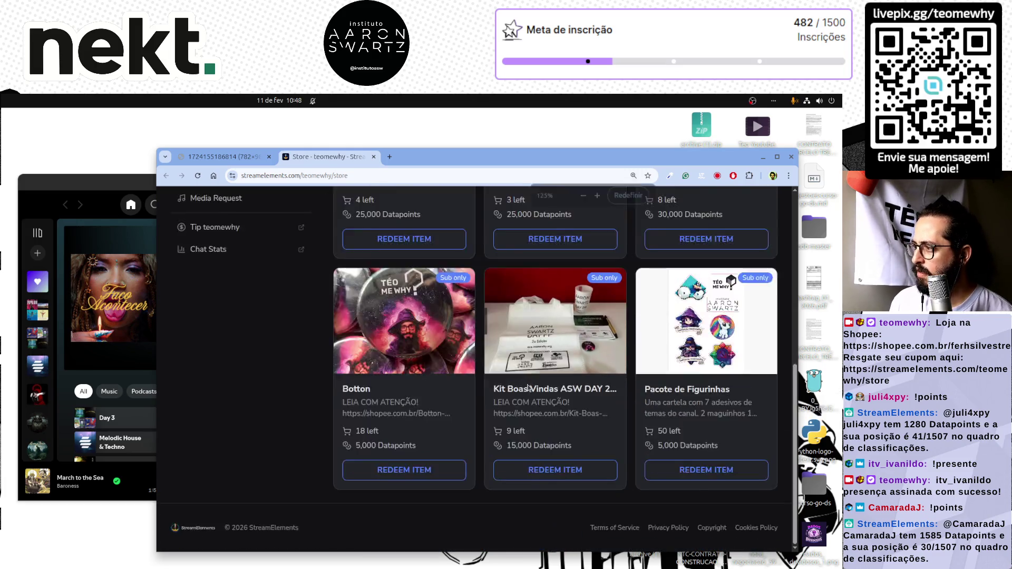
{"action": "scroll", "coordinate": [529, 388], "scroll_direction": "up", "scroll_amount": 1}
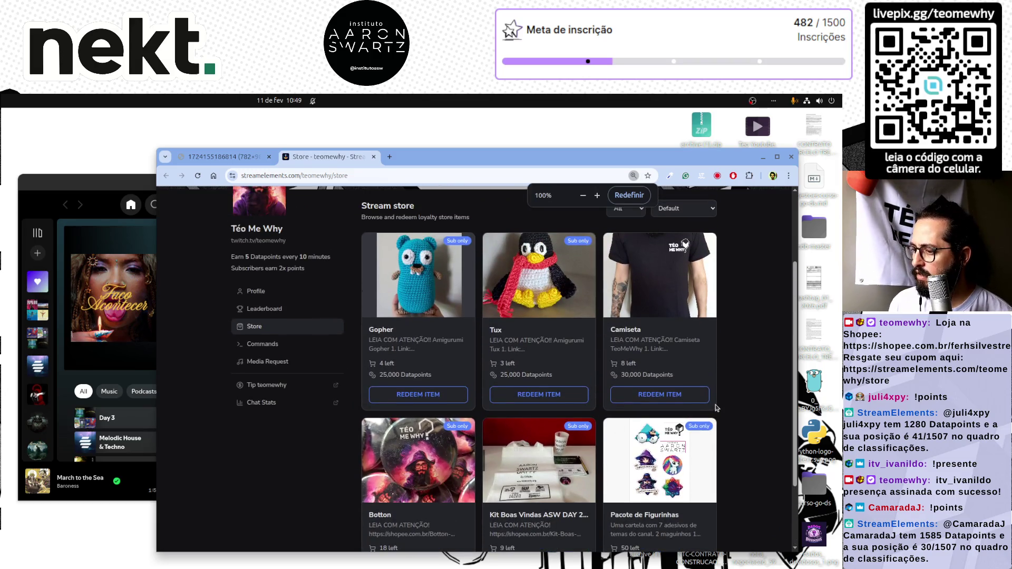
{"action": "scroll", "coordinate": [717, 407], "scroll_direction": "up", "scroll_amount": 2}
{"action": "scroll", "coordinate": [716, 408], "scroll_direction": "down", "scroll_amount": 5}
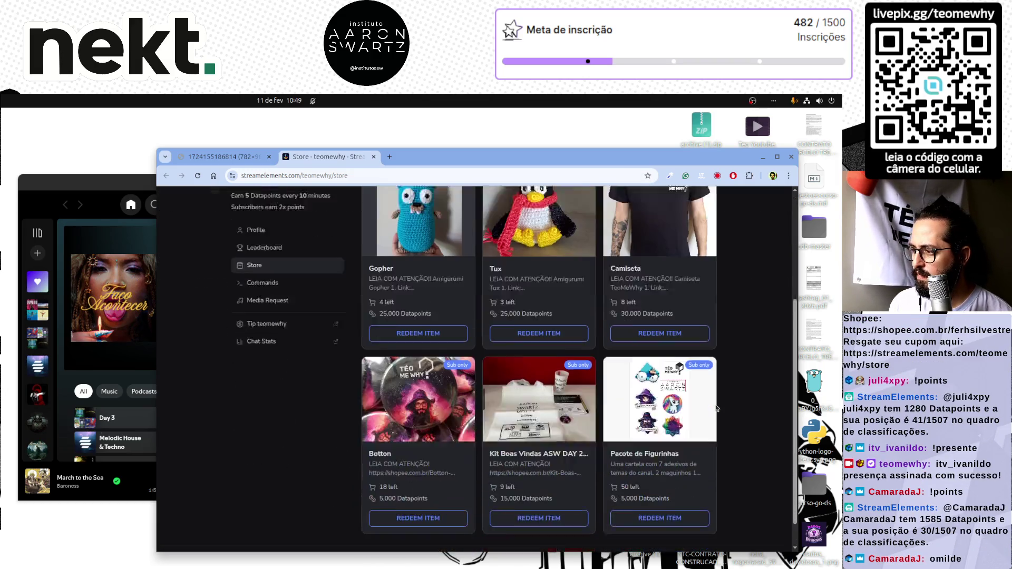
{"action": "scroll", "coordinate": [717, 408], "scroll_direction": "up", "scroll_amount": 1}
{"action": "scroll", "coordinate": [717, 408], "scroll_direction": "up", "scroll_amount": 1}
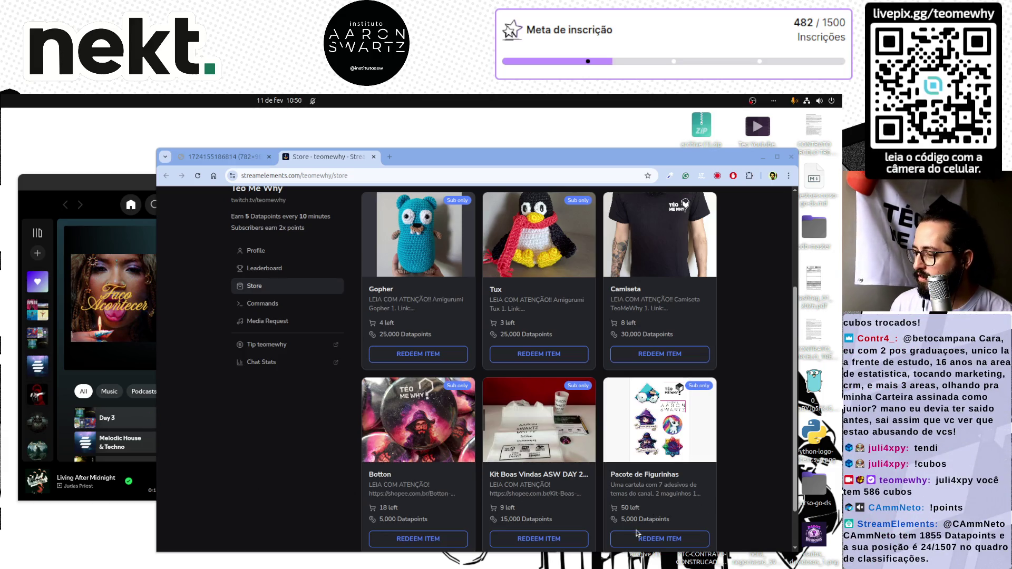
{"action": "scroll", "coordinate": [677, 510], "scroll_direction": "down", "scroll_amount": 2}
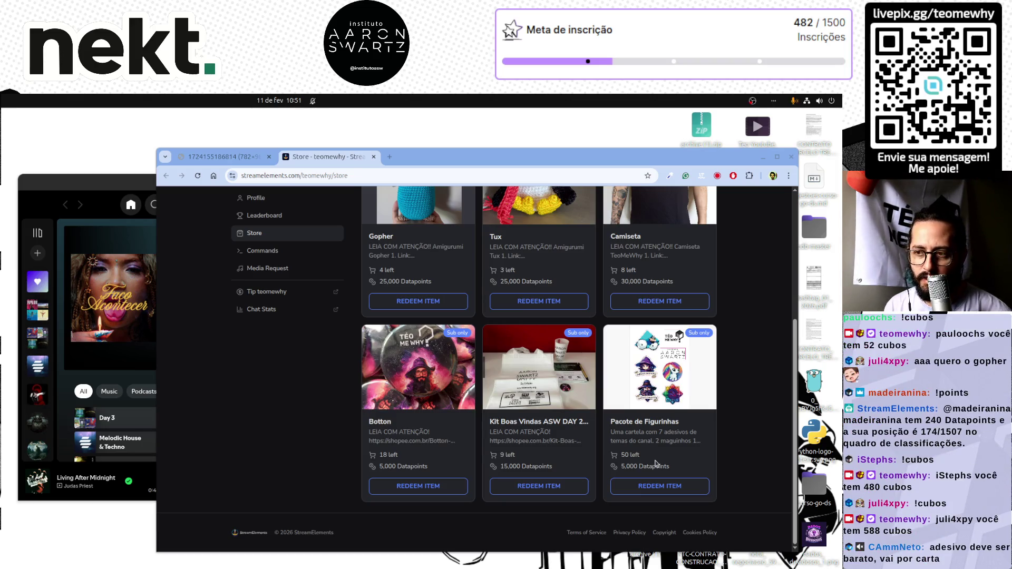
{"action": "scroll", "coordinate": [273, 415], "scroll_direction": "up", "scroll_amount": 5}
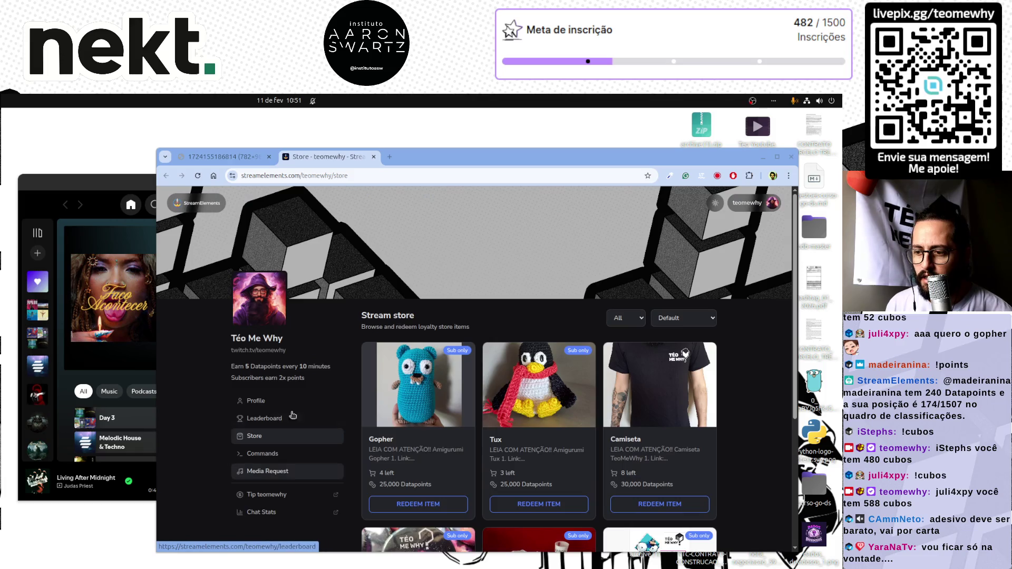
{"action": "scroll", "coordinate": [354, 446], "scroll_direction": "down", "scroll_amount": 1}
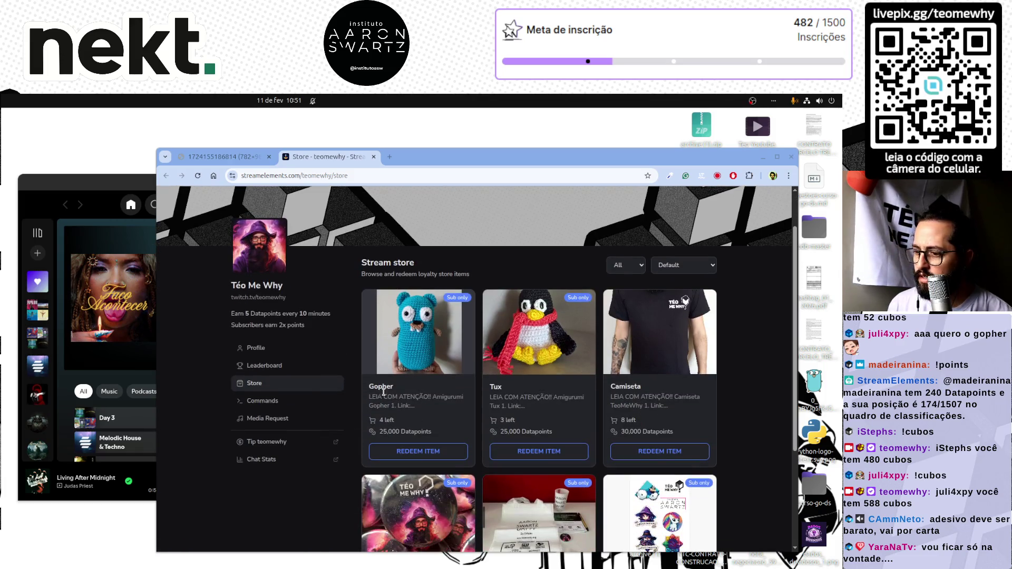
{"action": "left_click", "coordinate": [278, 446]}
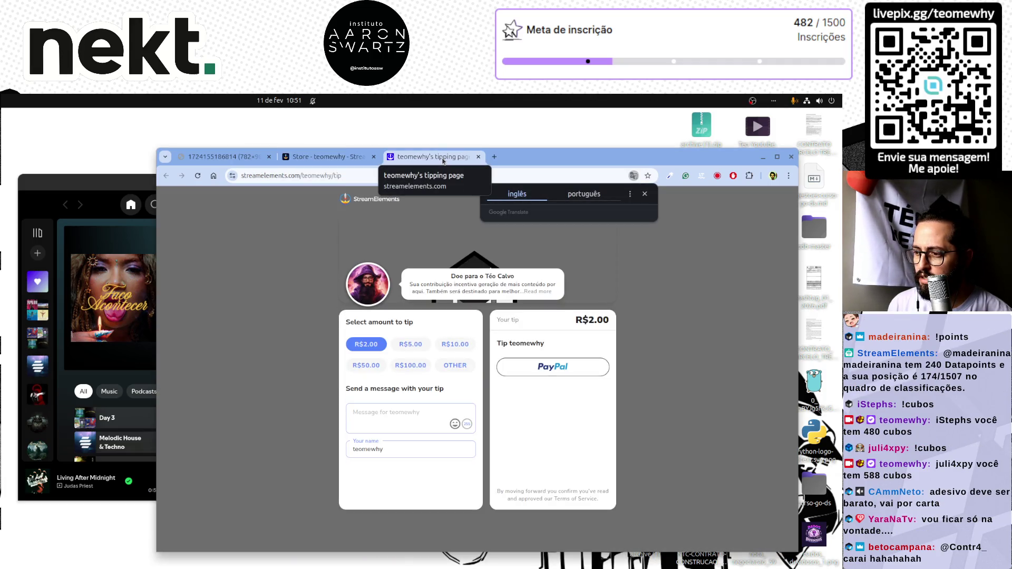
{"action": "key", "text": "ctrl+w"}
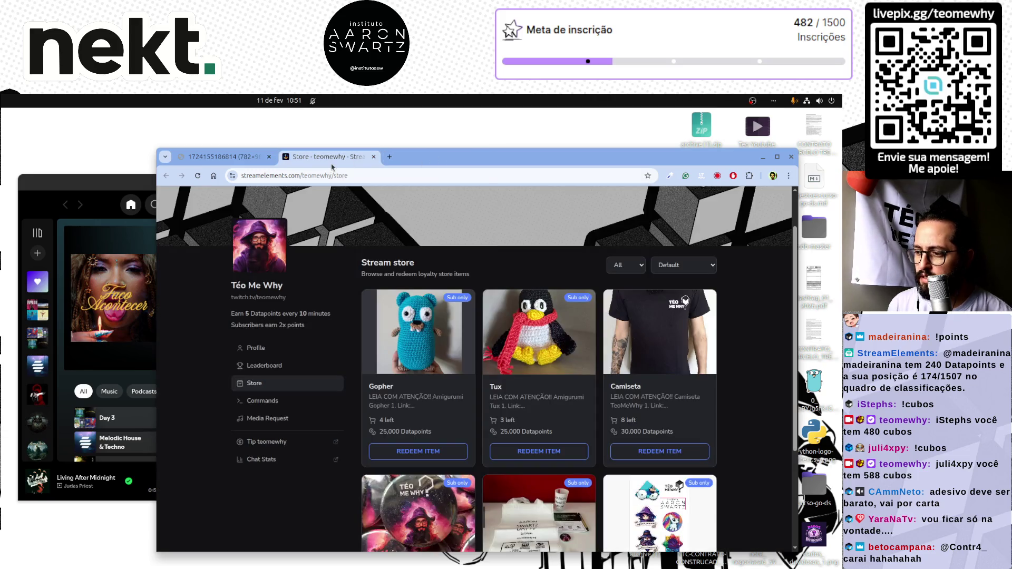
{"action": "scroll", "coordinate": [322, 485], "scroll_direction": "down", "scroll_amount": 3}
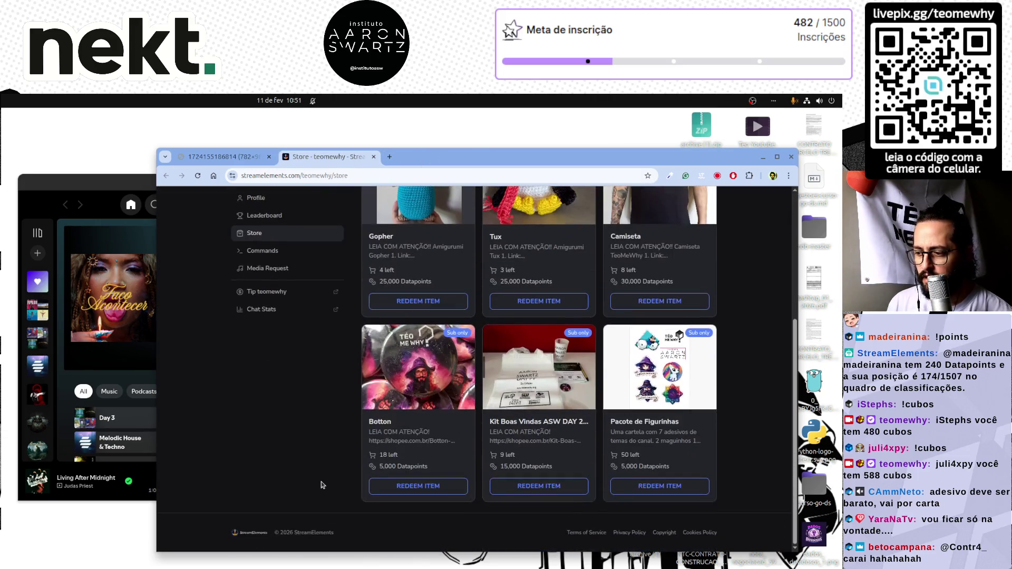
{"action": "scroll", "coordinate": [322, 485], "scroll_direction": "up", "scroll_amount": 5}
{"action": "scroll", "coordinate": [323, 485], "scroll_direction": "down", "scroll_amount": 3}
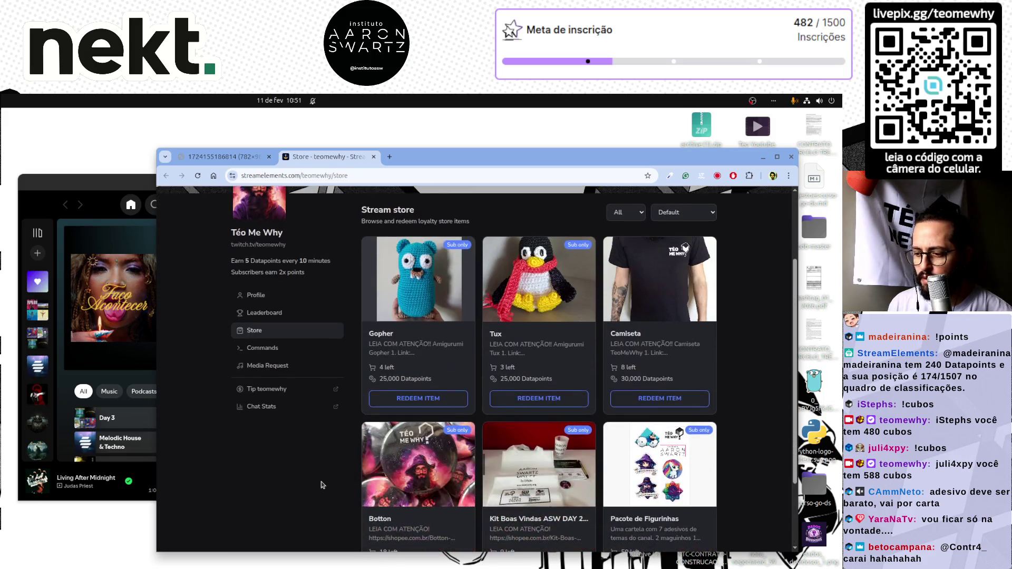
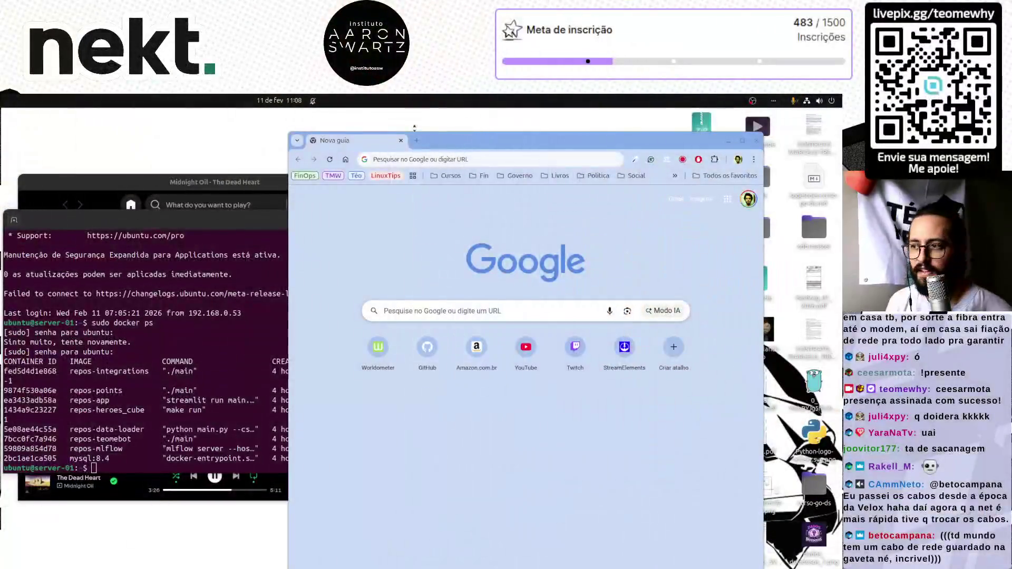
Step: Search Google for 'teste de velocidade' and open the Speedtest by Ookla result
{"action": "left_click", "coordinate": [417, 158]}
{"action": "type", "text": "teste de "}
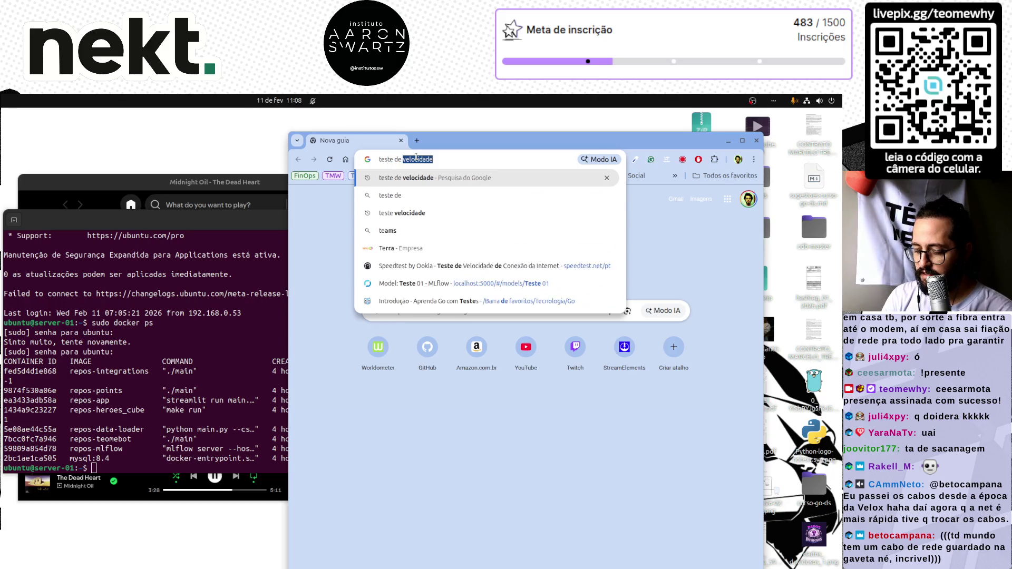
{"action": "type", "text": "velocidade"}
{"action": "key", "text": "Return"}
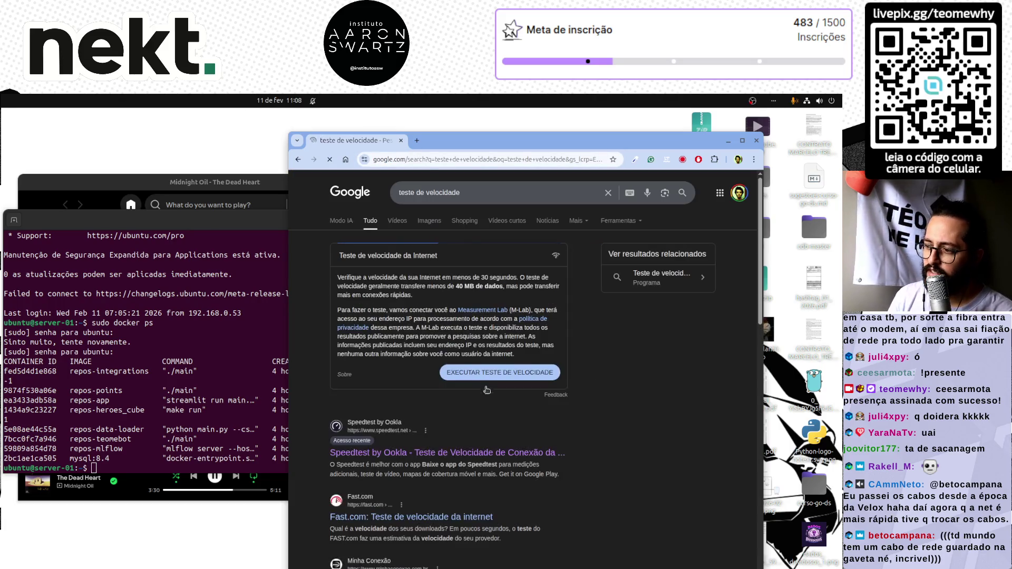
{"action": "left_click", "coordinate": [399, 442]}
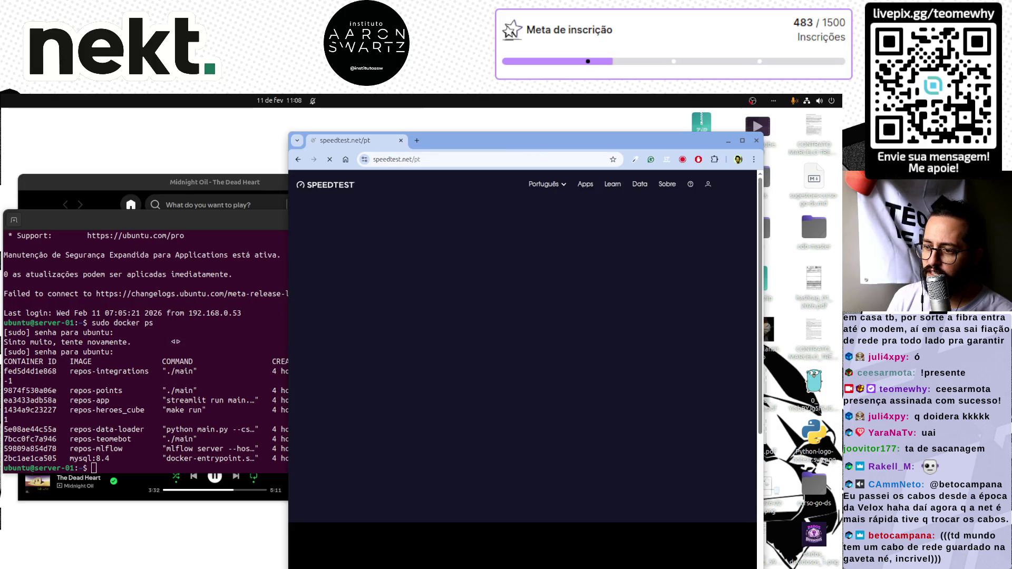
Step: Run the Speedtest, getting 457.31 Mbps download and 110.87 Mbps upload
{"action": "left_click", "coordinate": [415, 334]}
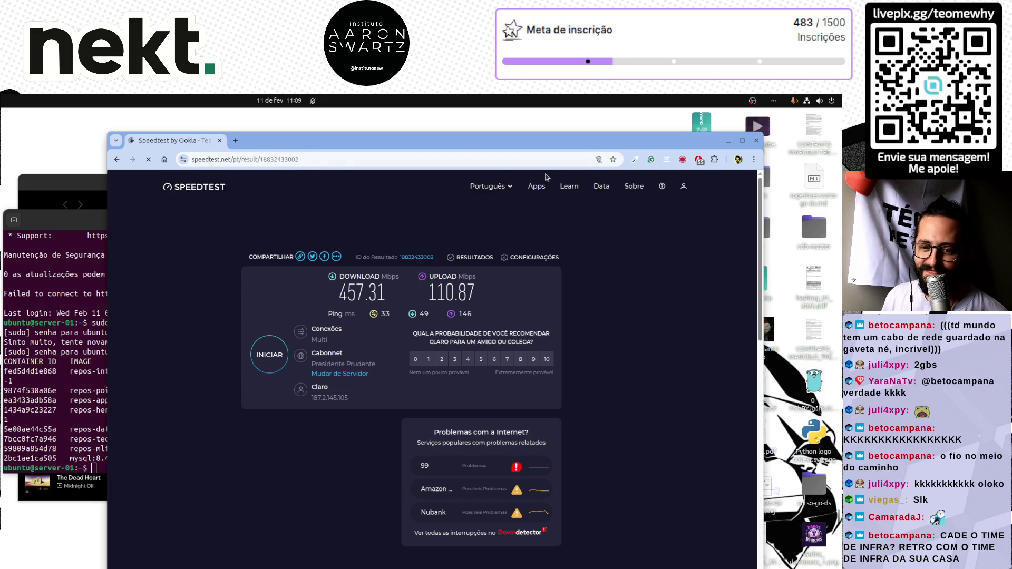
{"action": "mouse_move", "coordinate": [536, 187]}
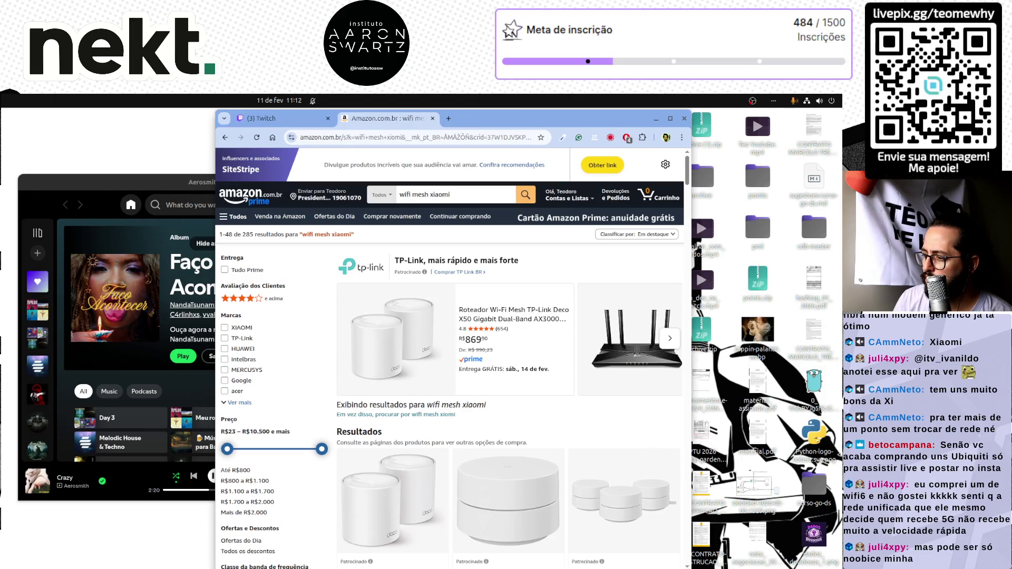
Step: Browse the mesh router results and open the TP-Link Archer BE550 Wi-Fi 7 listing in its own tab
{"action": "scroll", "coordinate": [451, 435], "scroll_direction": "down", "scroll_amount": 5}
{"action": "scroll", "coordinate": [450, 435], "scroll_direction": "down", "scroll_amount": 6}
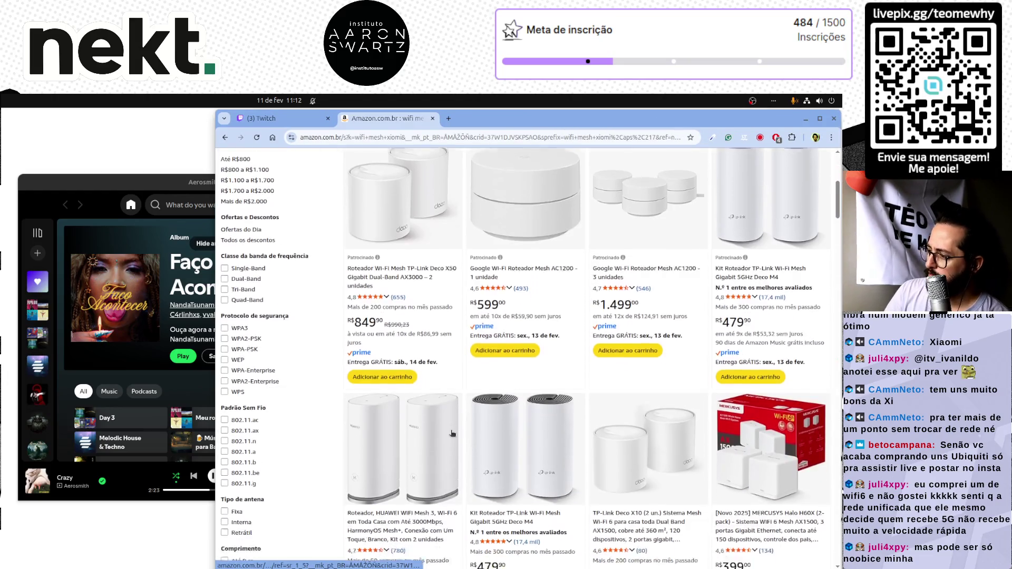
{"action": "scroll", "coordinate": [452, 434], "scroll_direction": "down", "scroll_amount": 4}
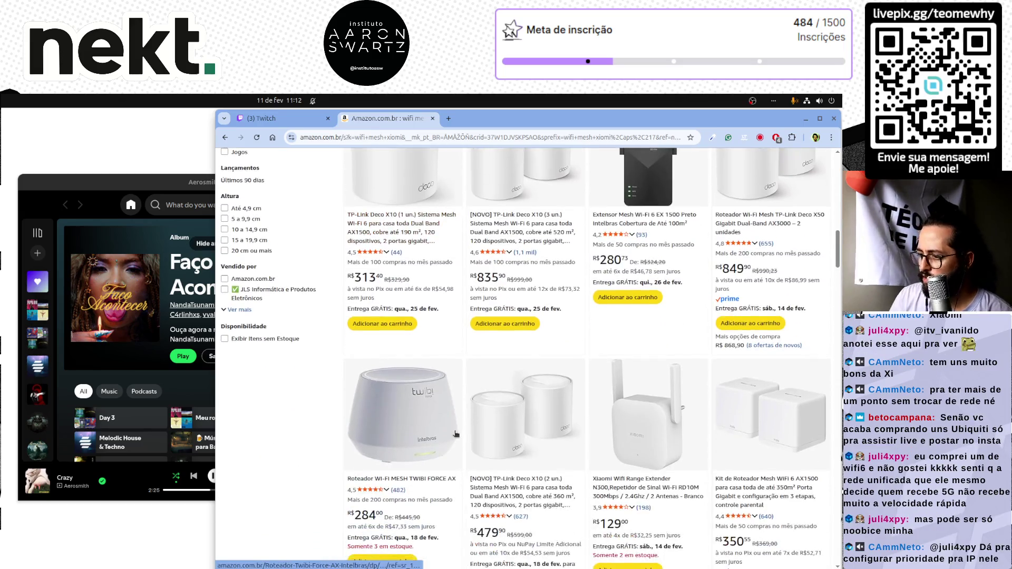
{"action": "scroll", "coordinate": [456, 433], "scroll_direction": "down", "scroll_amount": 10}
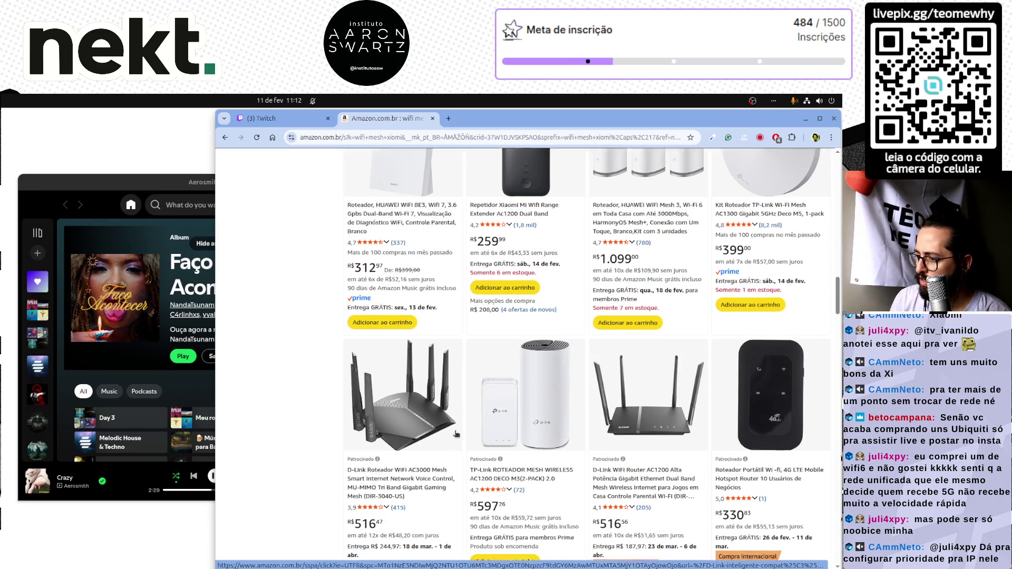
{"action": "scroll", "coordinate": [456, 434], "scroll_direction": "up", "scroll_amount": 15}
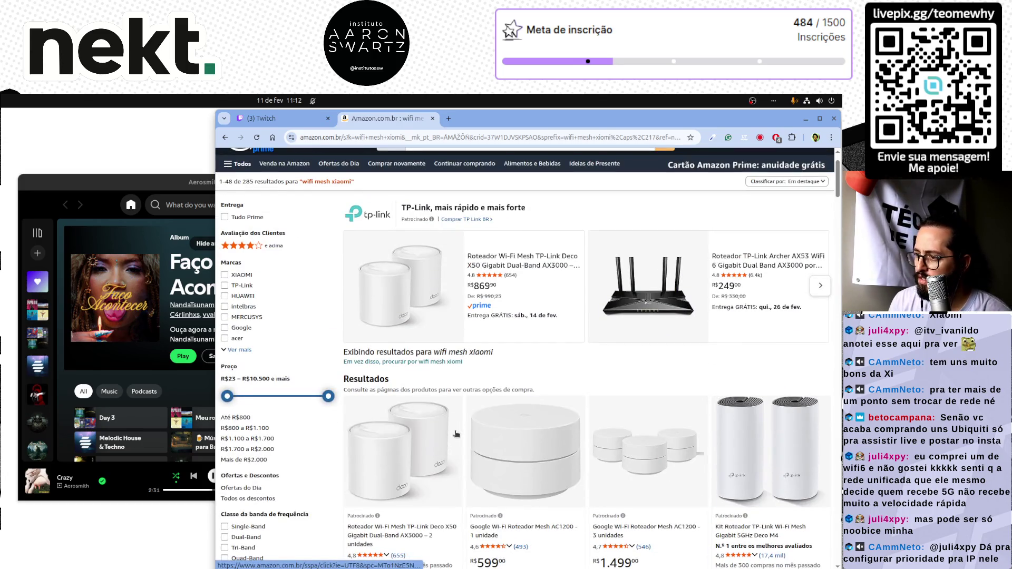
{"action": "scroll", "coordinate": [456, 433], "scroll_direction": "down", "scroll_amount": 3}
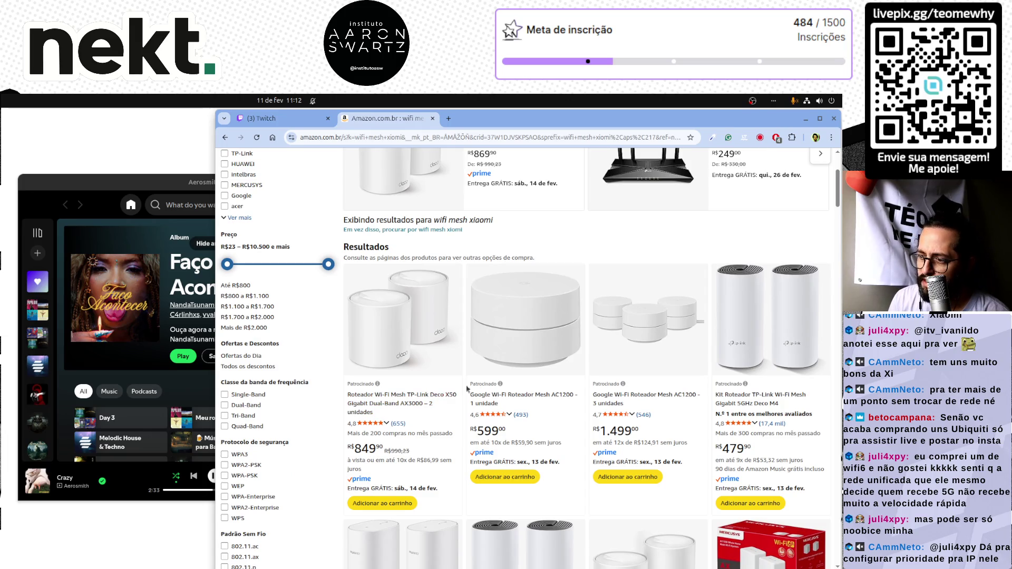
{"action": "scroll", "coordinate": [494, 334], "scroll_direction": "down", "scroll_amount": 5}
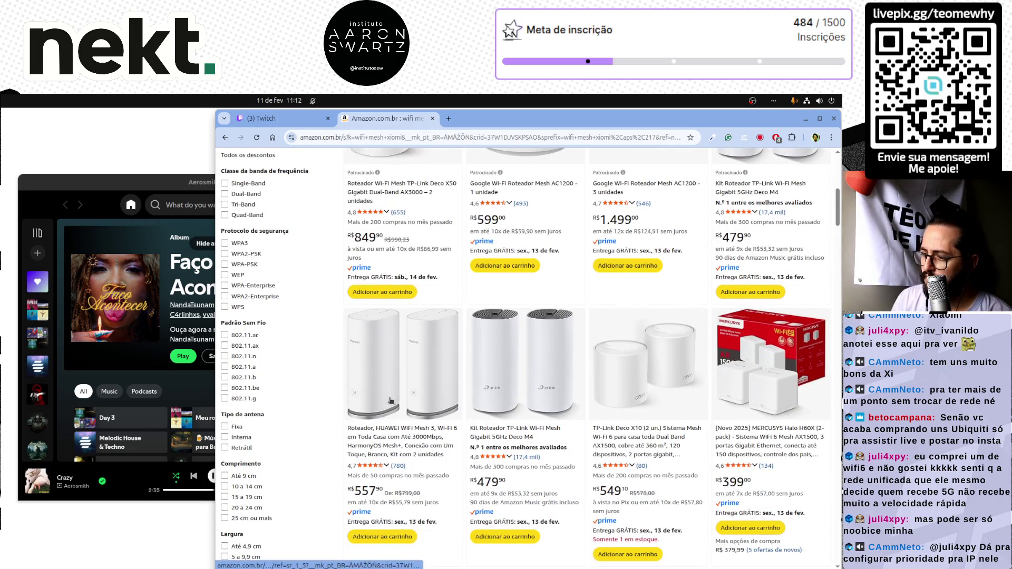
{"action": "scroll", "coordinate": [527, 374], "scroll_direction": "down", "scroll_amount": 5}
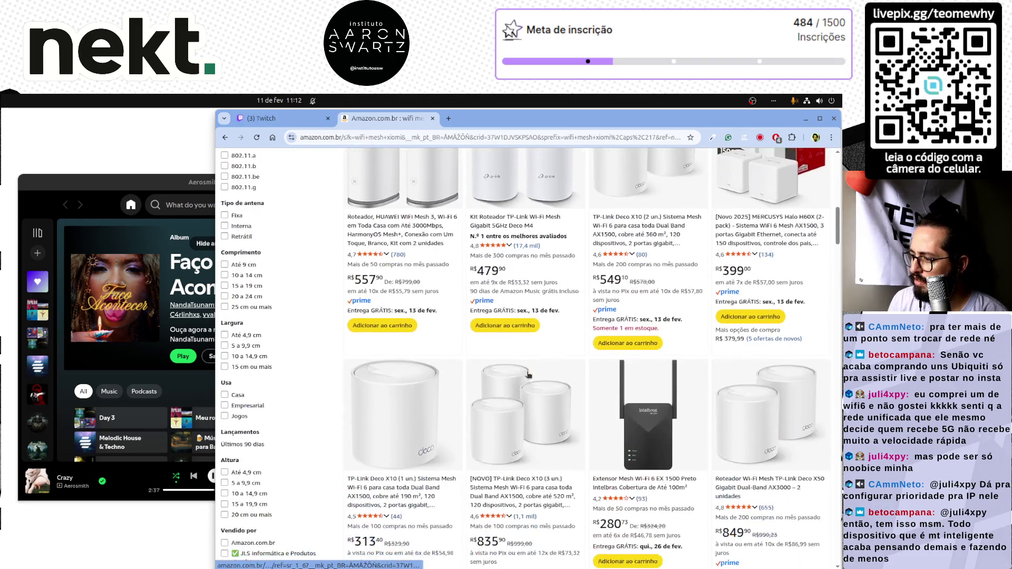
{"action": "scroll", "coordinate": [529, 375], "scroll_direction": "down", "scroll_amount": 4}
{"action": "scroll", "coordinate": [529, 375], "scroll_direction": "down", "scroll_amount": 7}
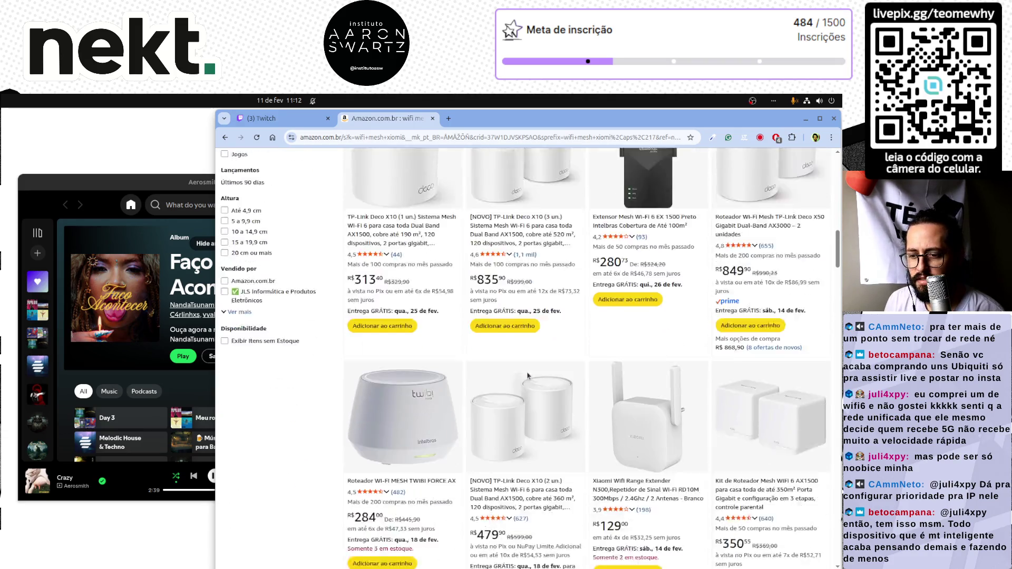
{"action": "scroll", "coordinate": [527, 375], "scroll_direction": "down", "scroll_amount": 12}
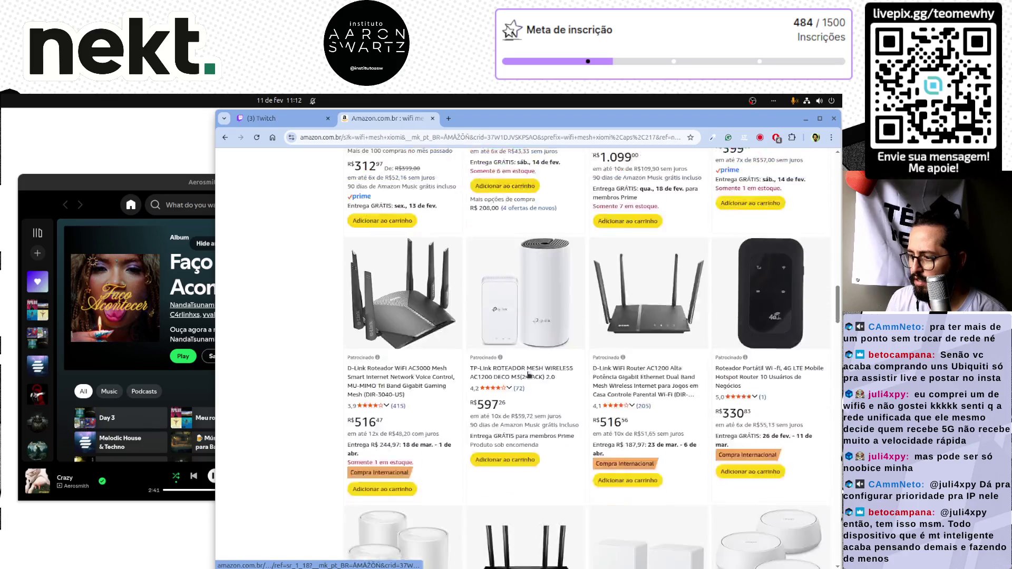
{"action": "scroll", "coordinate": [529, 375], "scroll_direction": "down", "scroll_amount": 3}
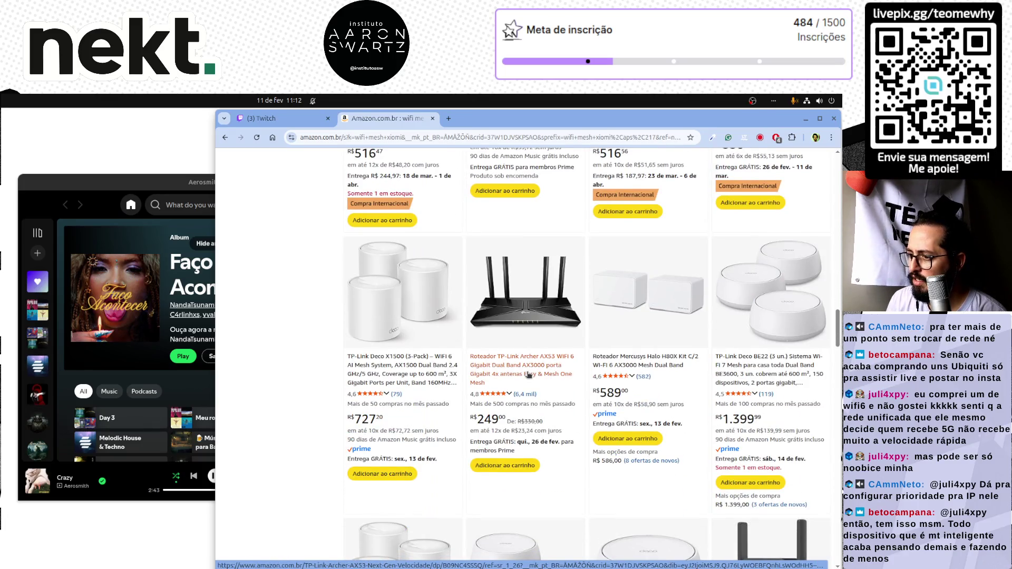
{"action": "scroll", "coordinate": [528, 375], "scroll_direction": "down", "scroll_amount": 10}
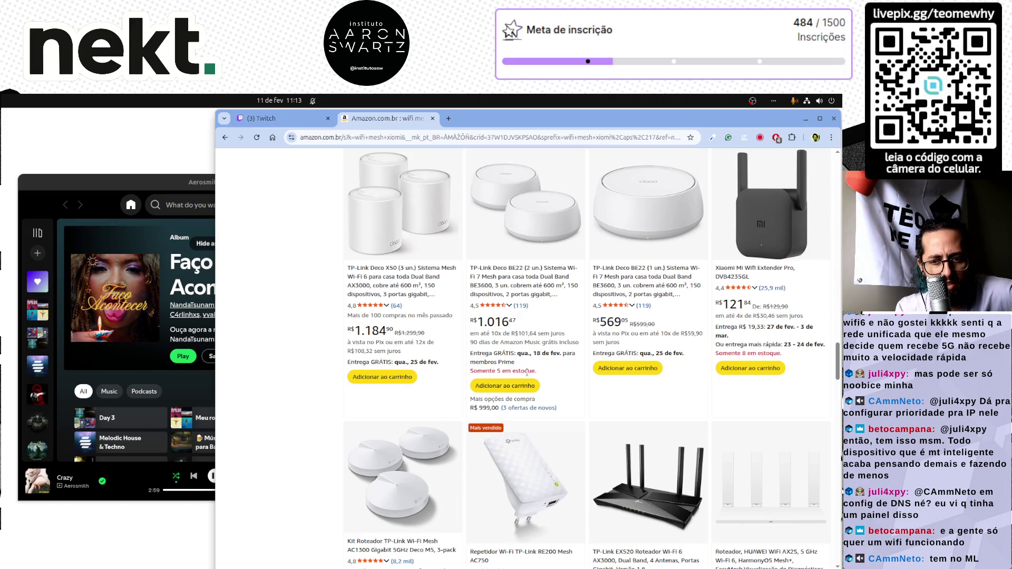
{"action": "scroll", "coordinate": [636, 549], "scroll_direction": "down", "scroll_amount": 2}
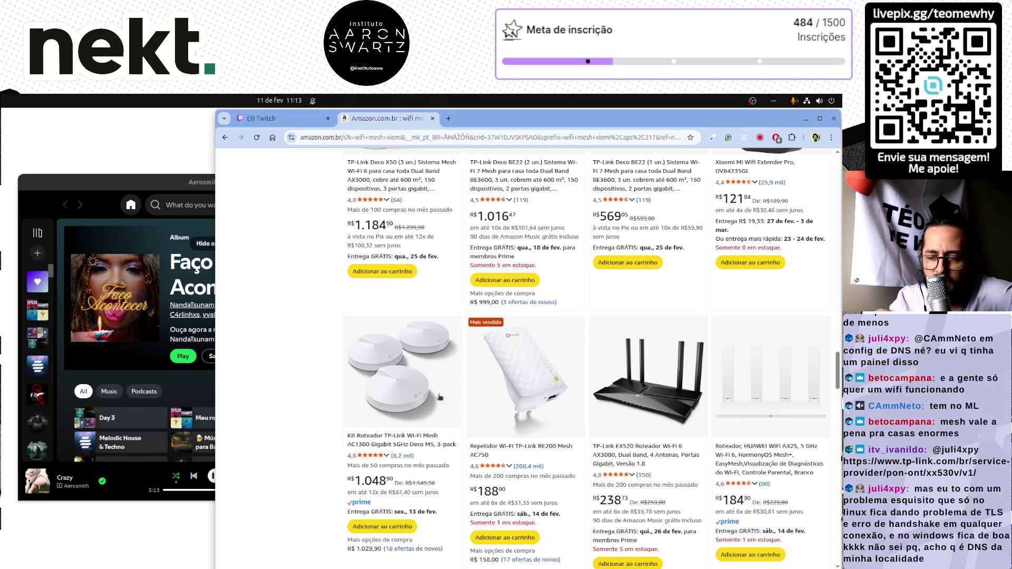
{"action": "scroll", "coordinate": [476, 410], "scroll_direction": "down", "scroll_amount": 3}
{"action": "scroll", "coordinate": [476, 410], "scroll_direction": "down", "scroll_amount": 3}
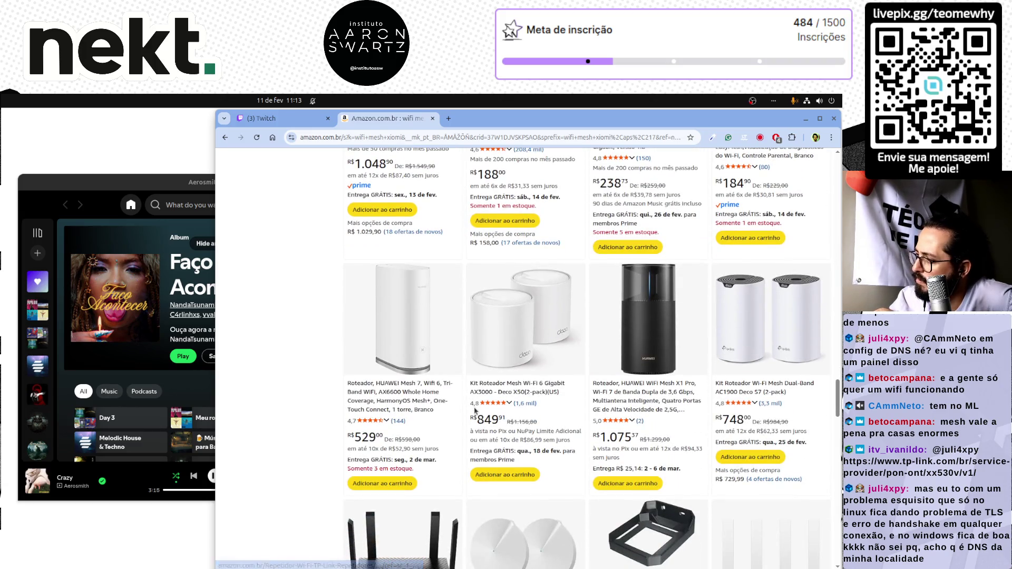
{"action": "scroll", "coordinate": [472, 411], "scroll_direction": "down", "scroll_amount": 3}
{"action": "scroll", "coordinate": [471, 410], "scroll_direction": "down", "scroll_amount": 6}
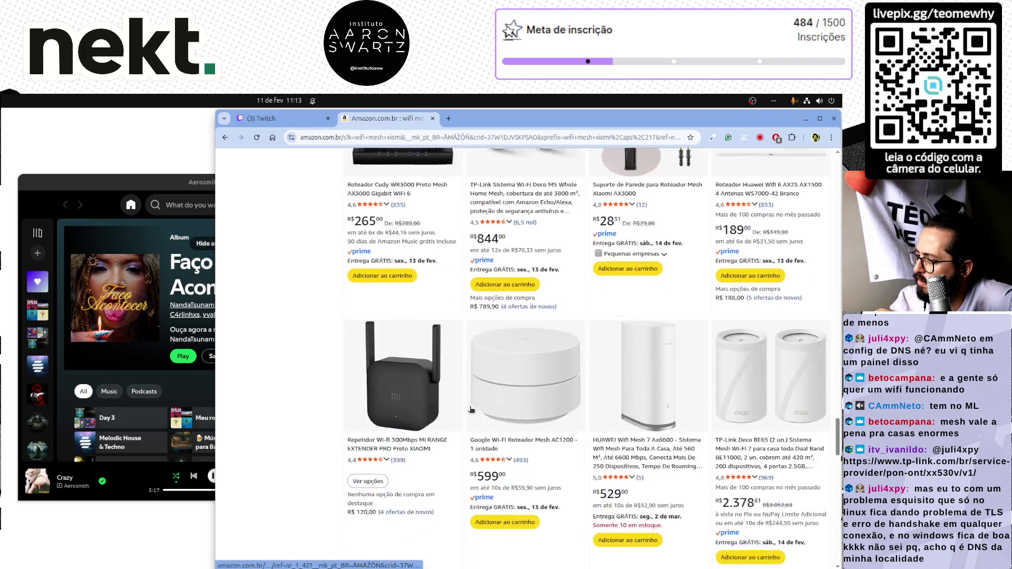
{"action": "scroll", "coordinate": [471, 410], "scroll_direction": "down", "scroll_amount": 4}
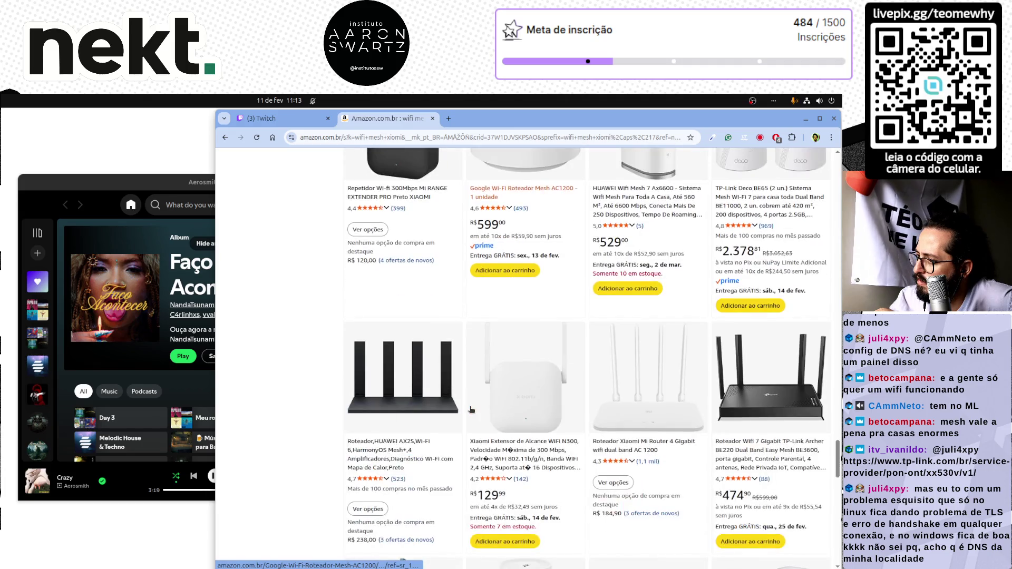
{"action": "scroll", "coordinate": [471, 410], "scroll_direction": "down", "scroll_amount": 3}
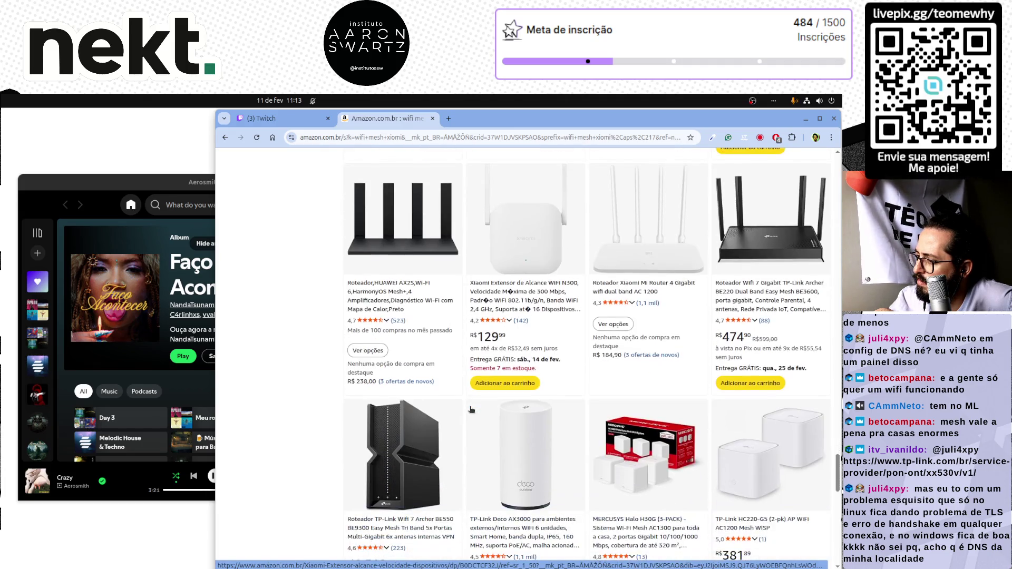
{"action": "scroll", "coordinate": [470, 410], "scroll_direction": "down", "scroll_amount": 2}
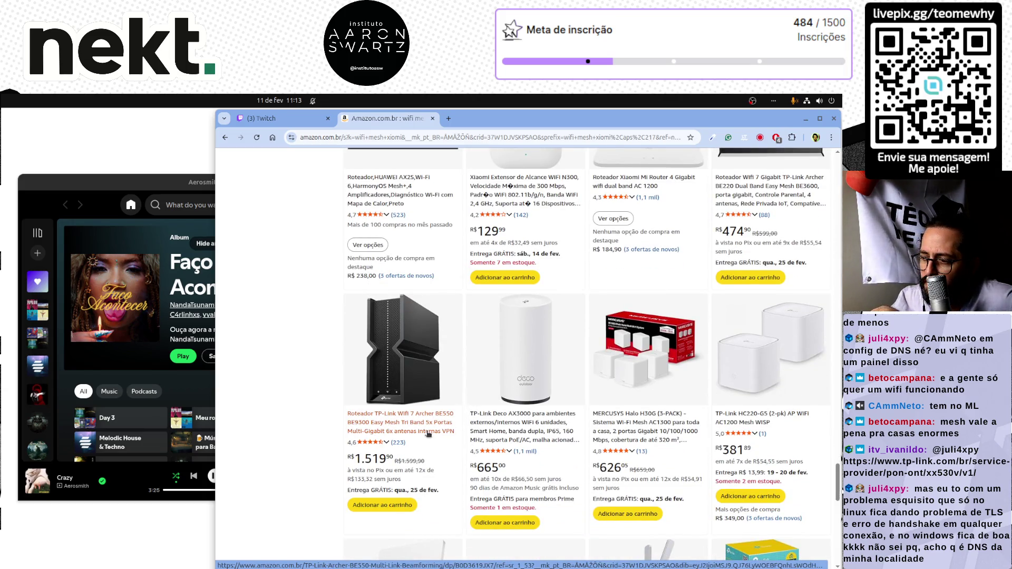
{"action": "middle_click", "coordinate": [429, 433]}
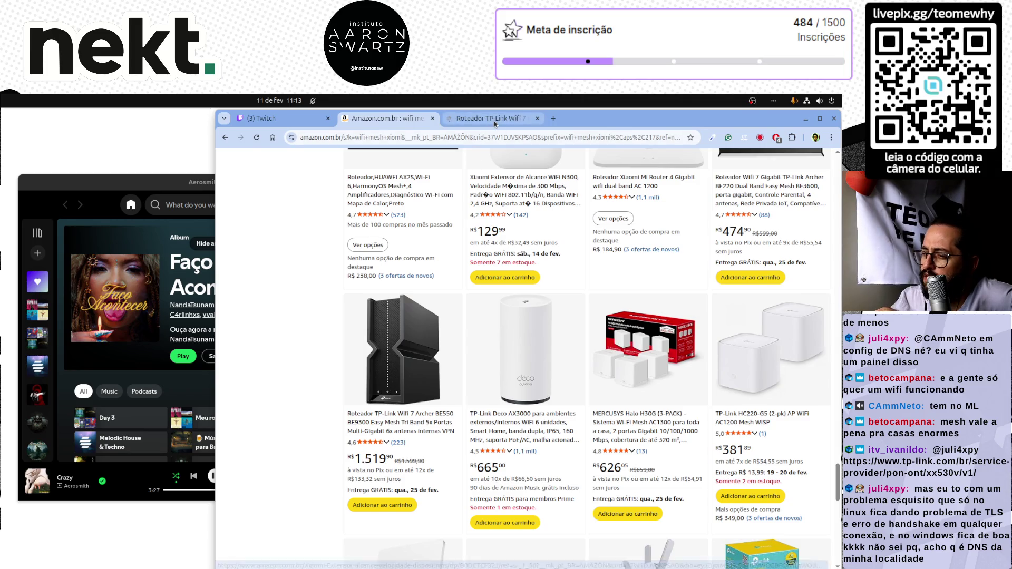
{"action": "left_click", "coordinate": [495, 123]}
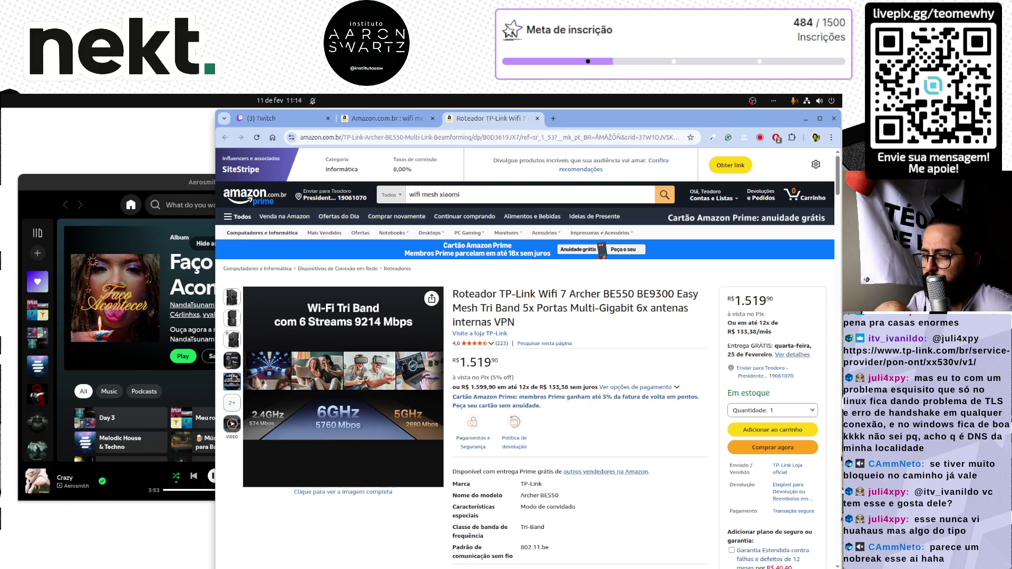
Step: Highlight the Wi-Fi 7 Tri Band speed claim in the router's bullet points
{"action": "mouse_move", "coordinate": [356, 454]}
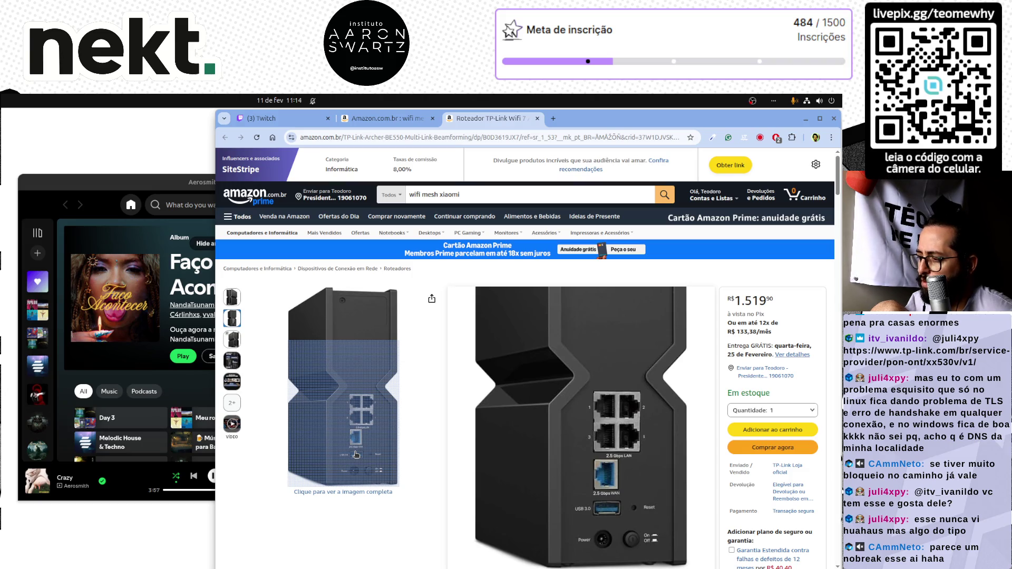
{"action": "scroll", "coordinate": [370, 447], "scroll_direction": "down", "scroll_amount": 5}
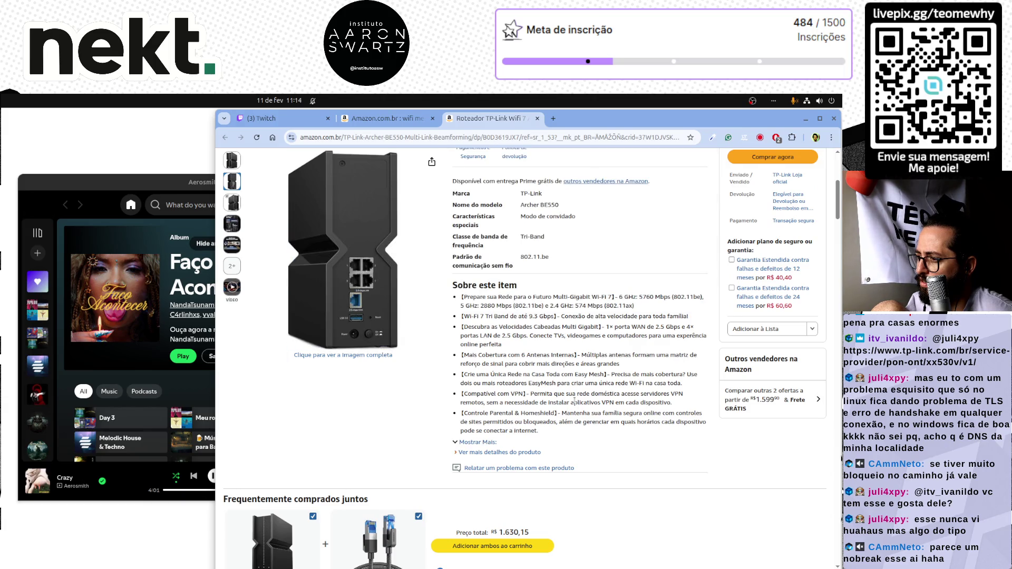
{"action": "left_click_drag", "start_coordinate": [477, 316], "coordinate": [555, 316]}
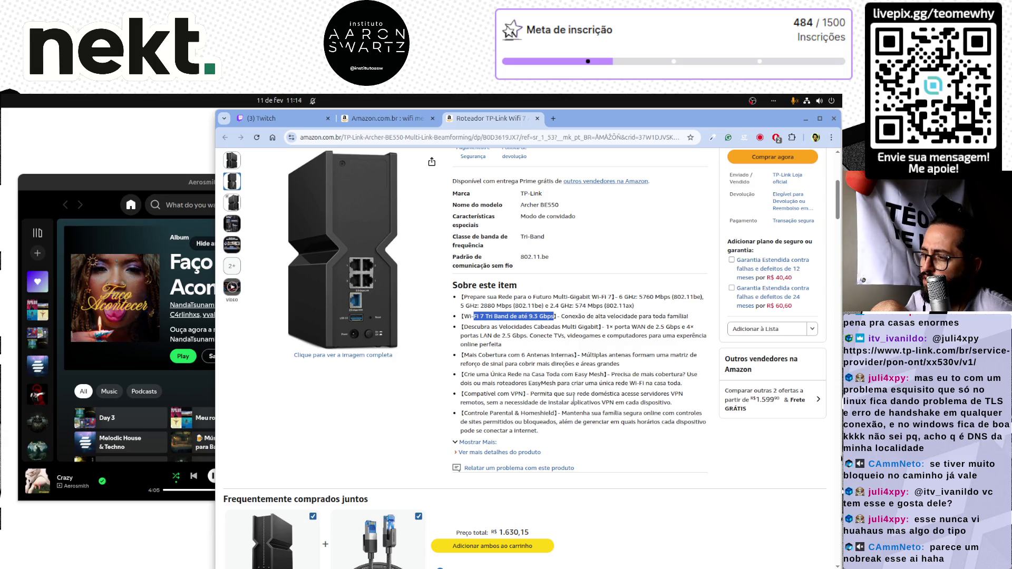
Step: Open the frequently-bought-together Cat8 network cable in a new tab and switch to it
{"action": "scroll", "coordinate": [562, 398], "scroll_direction": "down", "scroll_amount": 4}
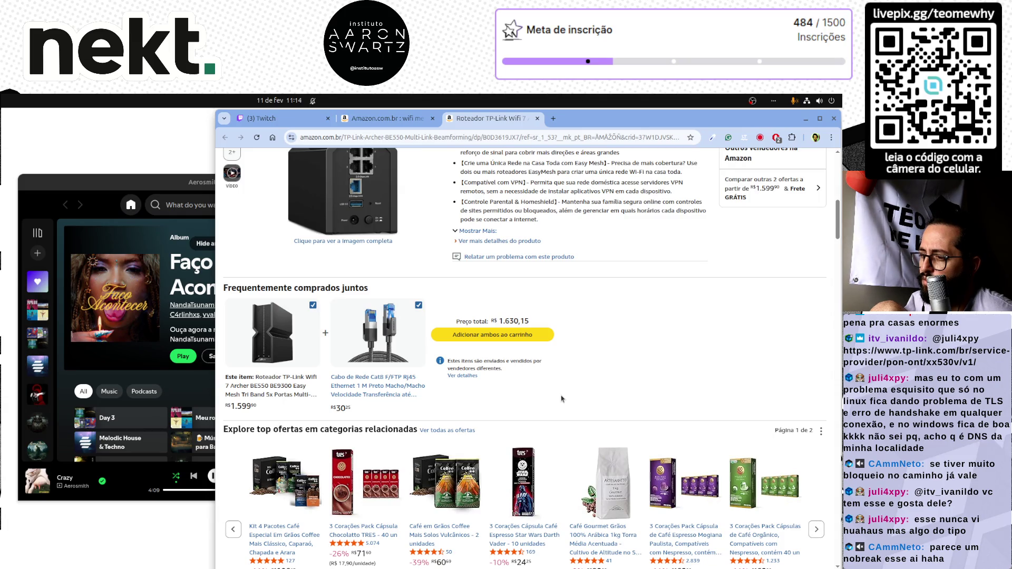
{"action": "middle_click", "coordinate": [390, 387]}
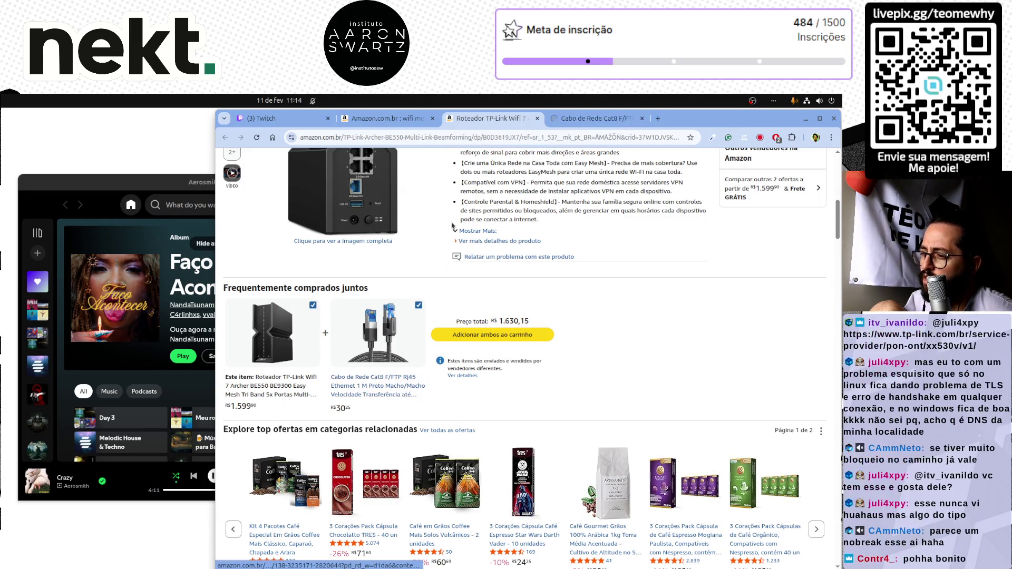
{"action": "key", "text": "ctrl+Tab"}
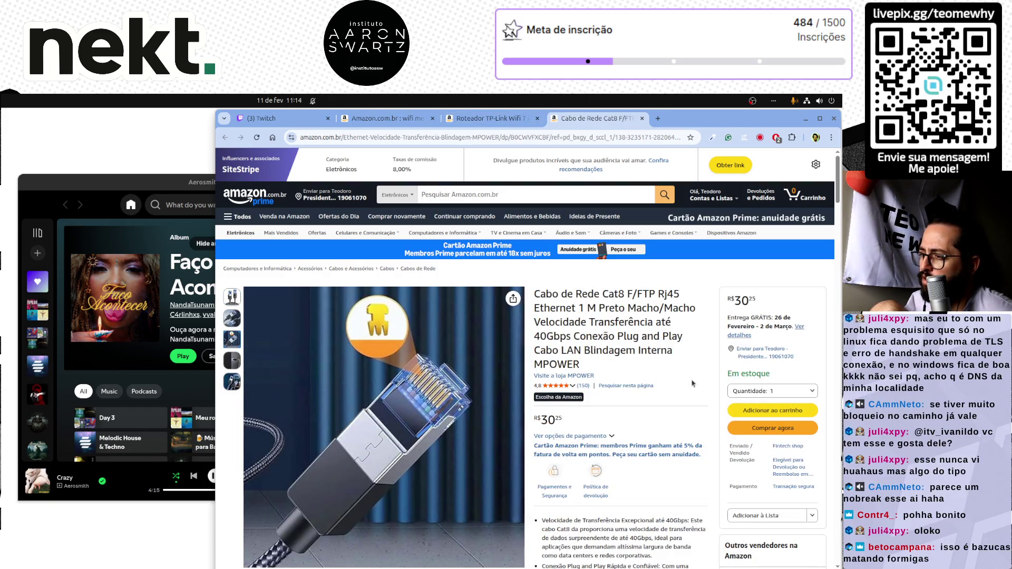
Step: Select the Cat8 cable's product title, including its 40Gbps speed
{"action": "triple_click", "coordinate": [551, 333]}
{"action": "double_click", "coordinate": [552, 333]}
{"action": "triple_click", "coordinate": [551, 333]}
Step: Open the related Starlink V3 5 m extension cable from 'Produtos relacionados'
{"action": "scroll", "coordinate": [551, 333], "scroll_direction": "down", "scroll_amount": 7}
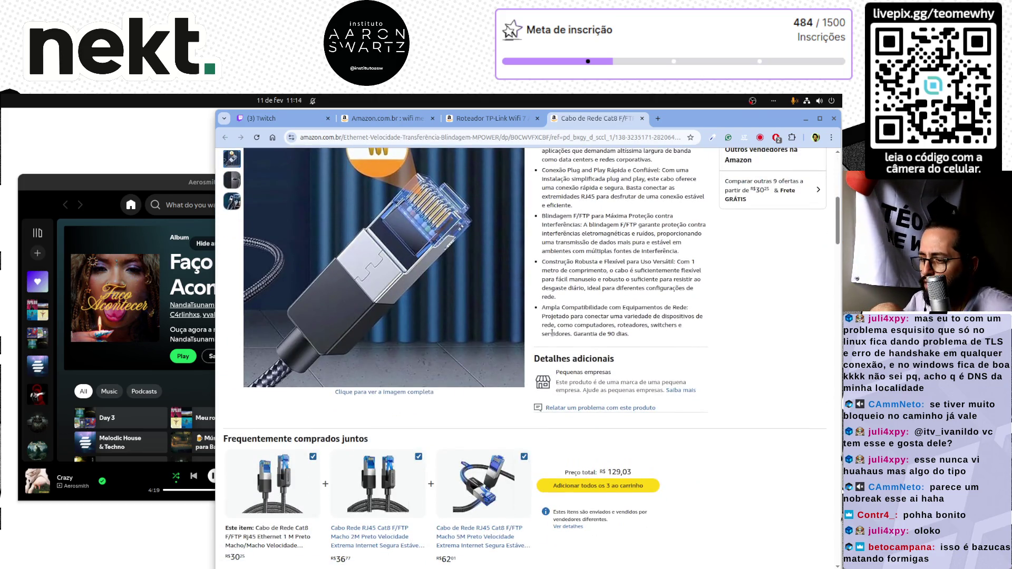
{"action": "scroll", "coordinate": [551, 333], "scroll_direction": "down", "scroll_amount": 12}
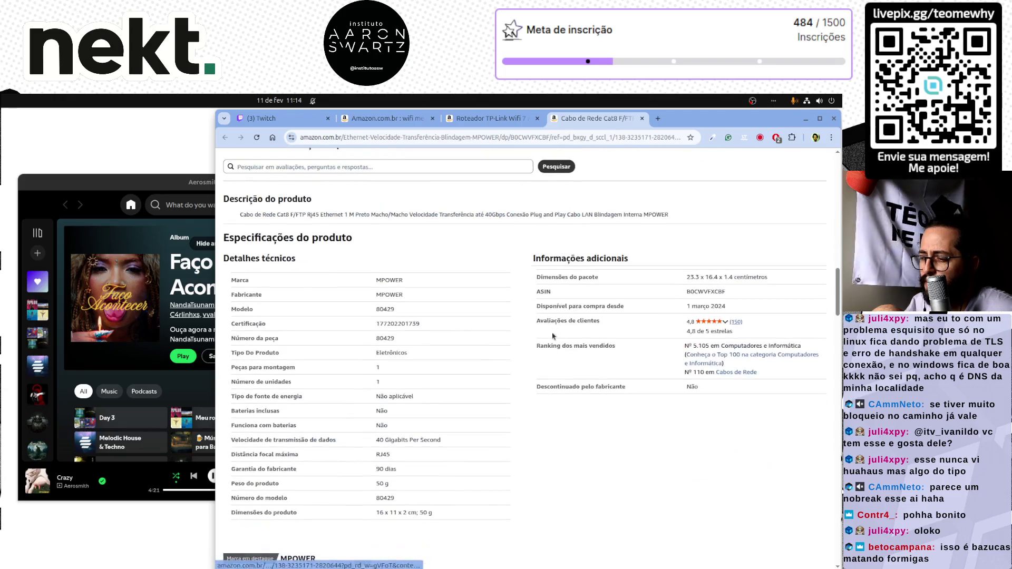
{"action": "scroll", "coordinate": [551, 335], "scroll_direction": "down", "scroll_amount": 10}
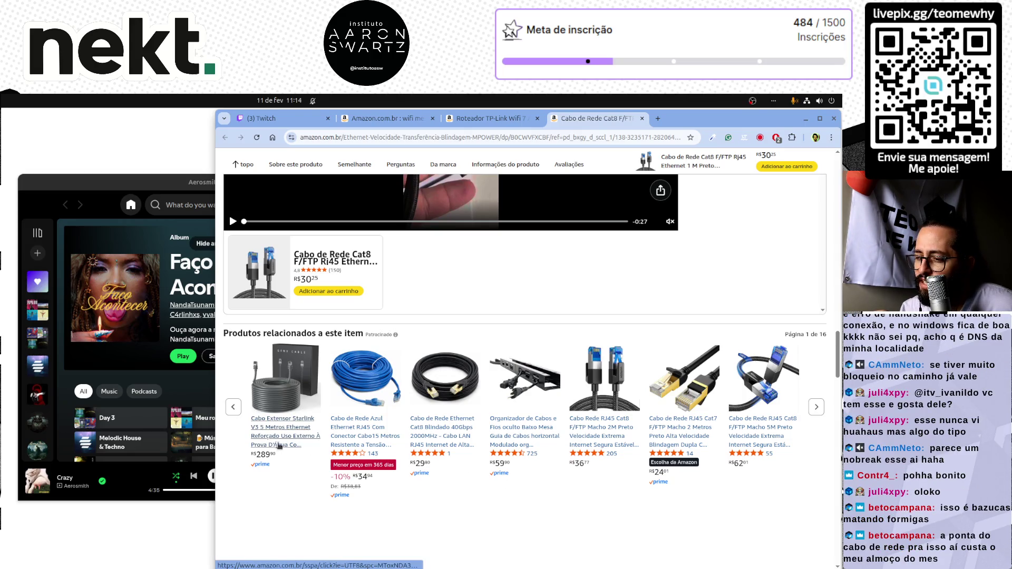
{"action": "left_click", "coordinate": [294, 435]}
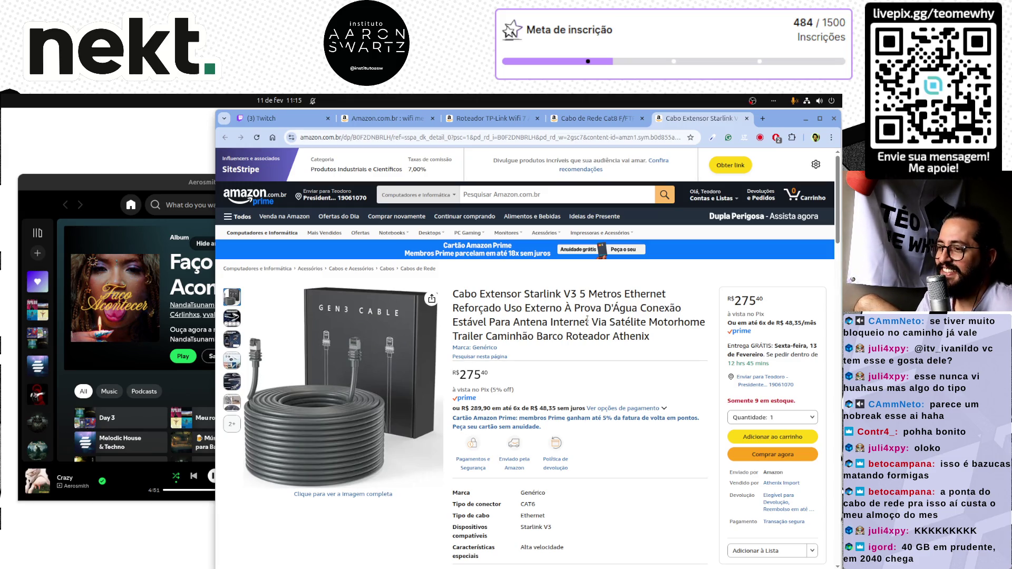
{"action": "mouse_move", "coordinate": [231, 319]}
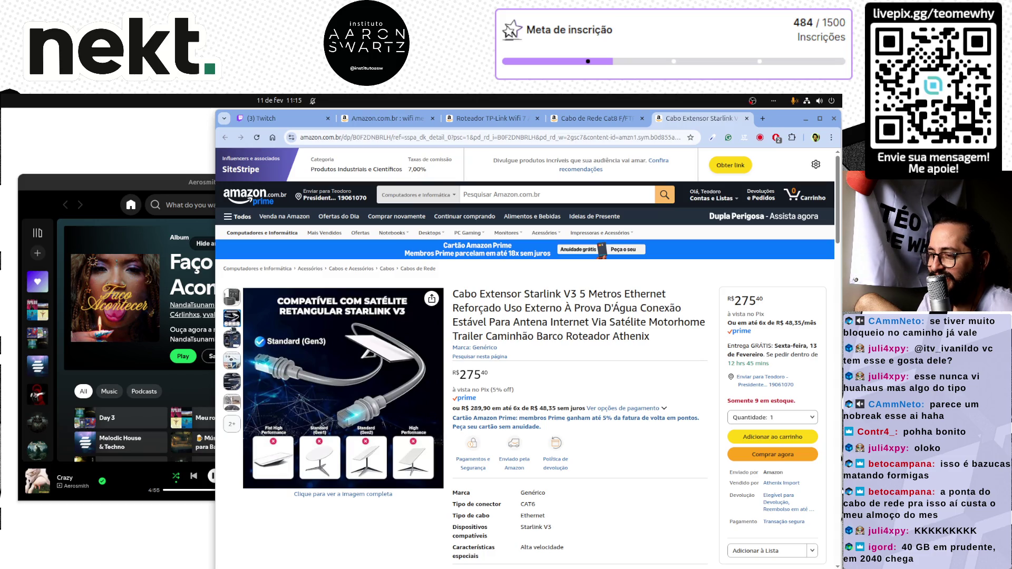
{"action": "mouse_move", "coordinate": [233, 343]}
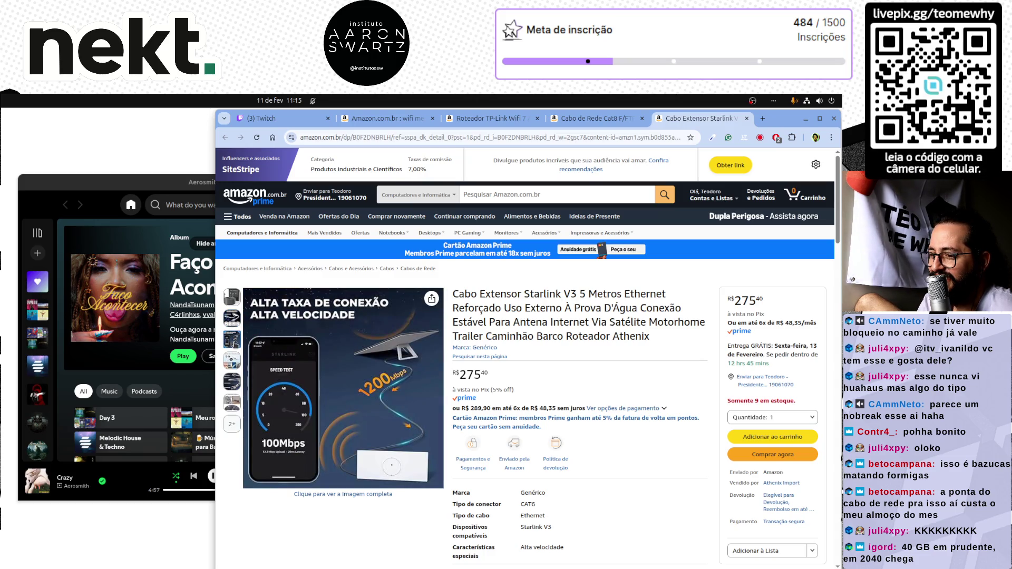
{"action": "mouse_move", "coordinate": [293, 413]}
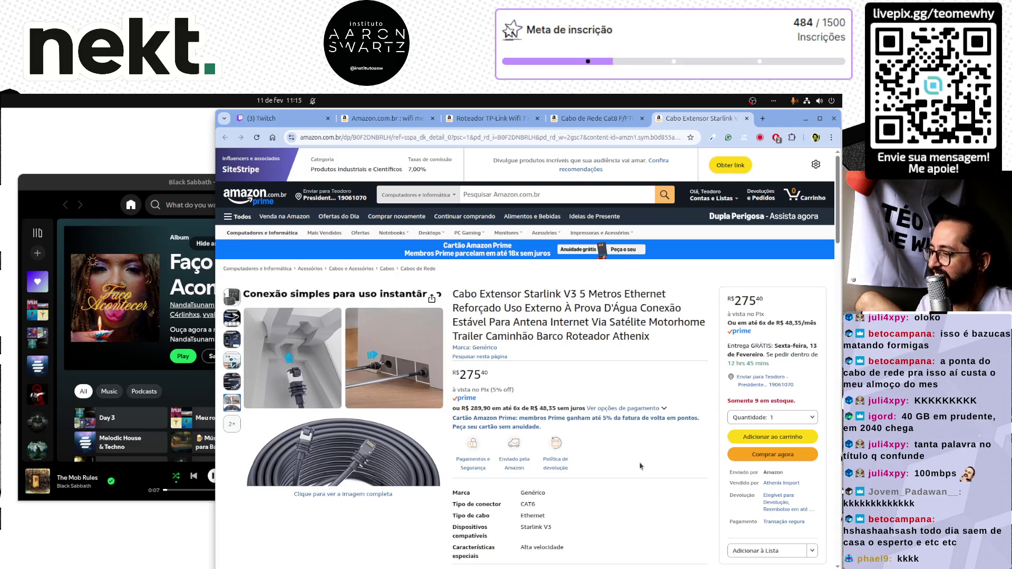
{"action": "scroll", "coordinate": [676, 460], "scroll_direction": "down", "scroll_amount": 5}
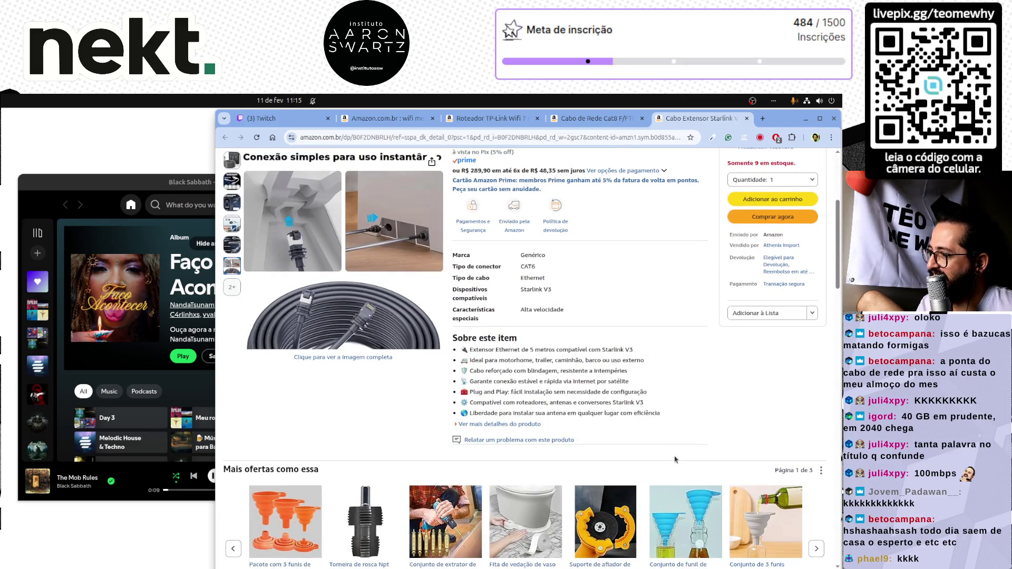
{"action": "scroll", "coordinate": [676, 459], "scroll_direction": "down", "scroll_amount": 3}
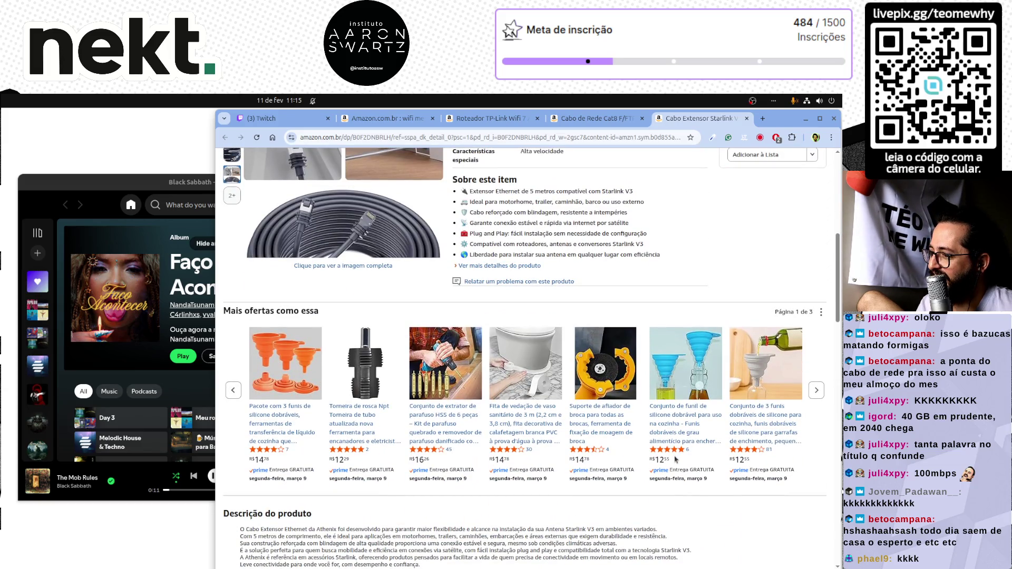
{"action": "scroll", "coordinate": [676, 459], "scroll_direction": "up", "scroll_amount": 8}
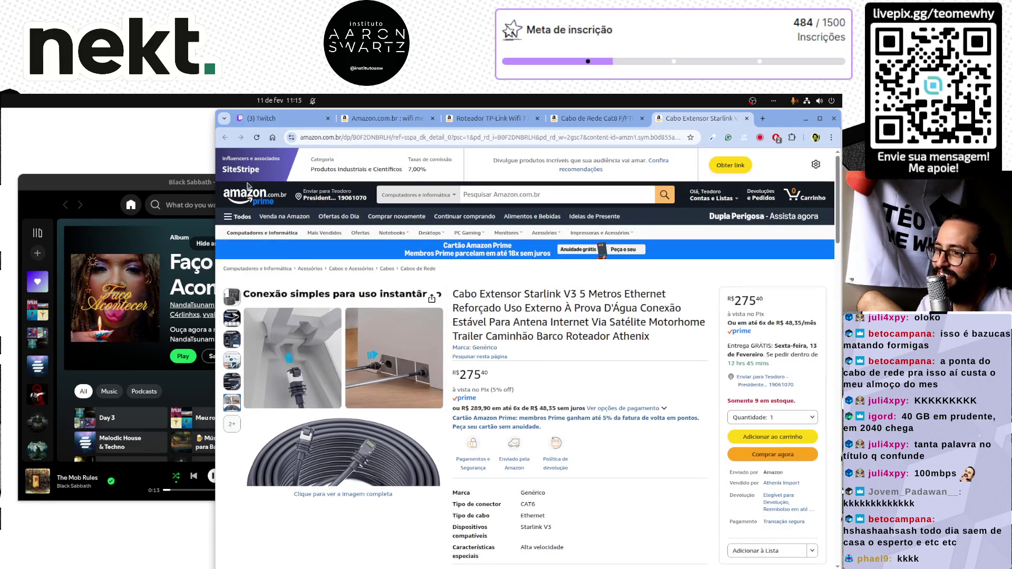
{"action": "left_click", "coordinate": [252, 197]}
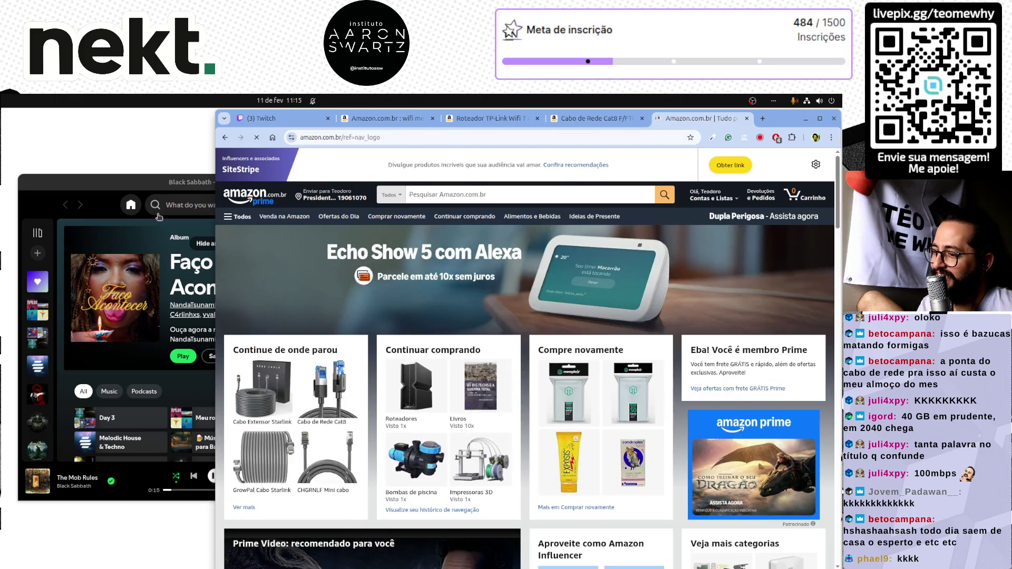
Step: Create an amzn.to short affiliate link for the homepage with SiteStripe's 'Obter link'
{"action": "scroll", "coordinate": [451, 359], "scroll_direction": "down", "scroll_amount": 3}
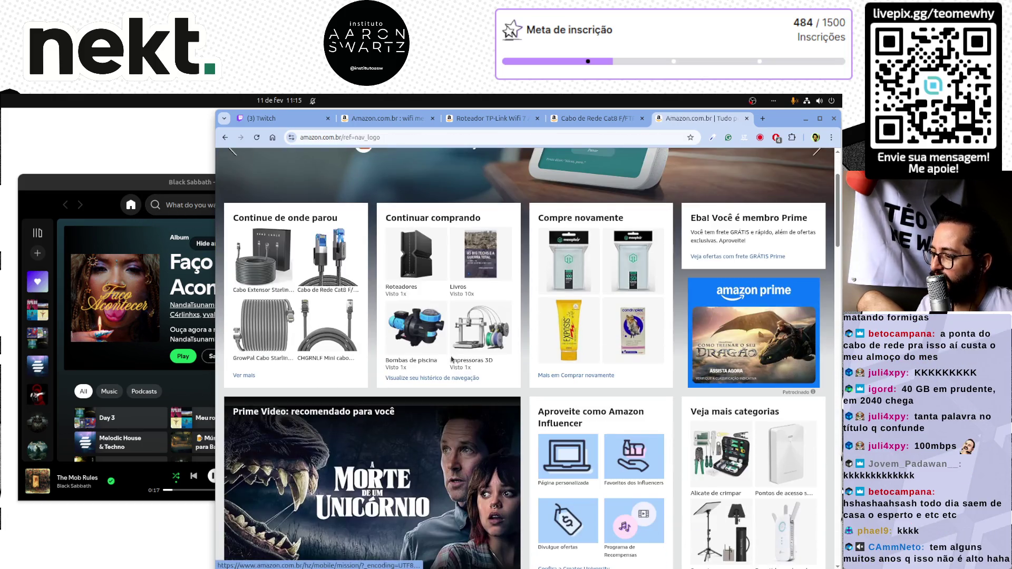
{"action": "scroll", "coordinate": [451, 358], "scroll_direction": "up", "scroll_amount": 3}
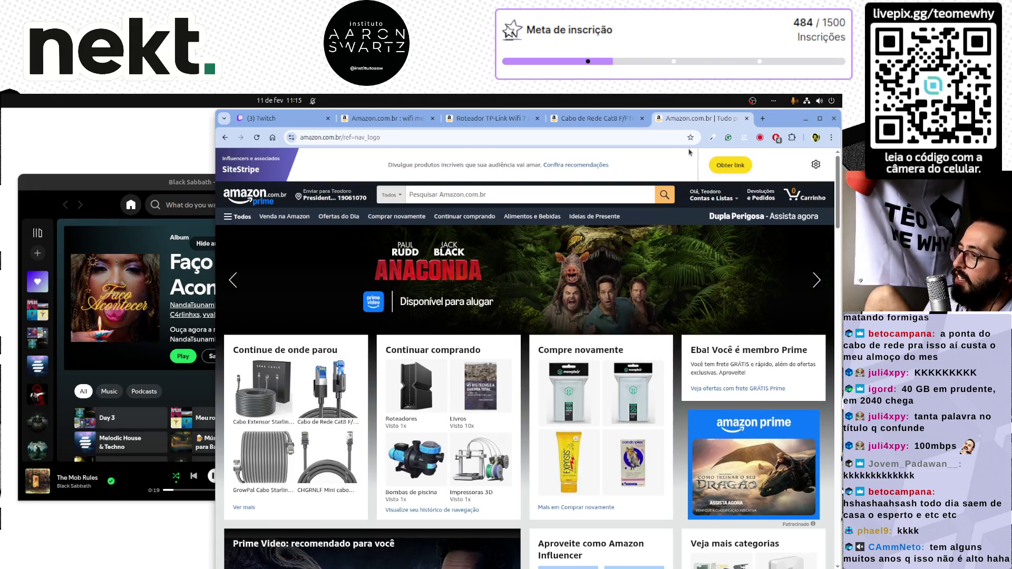
{"action": "left_click", "coordinate": [735, 166]}
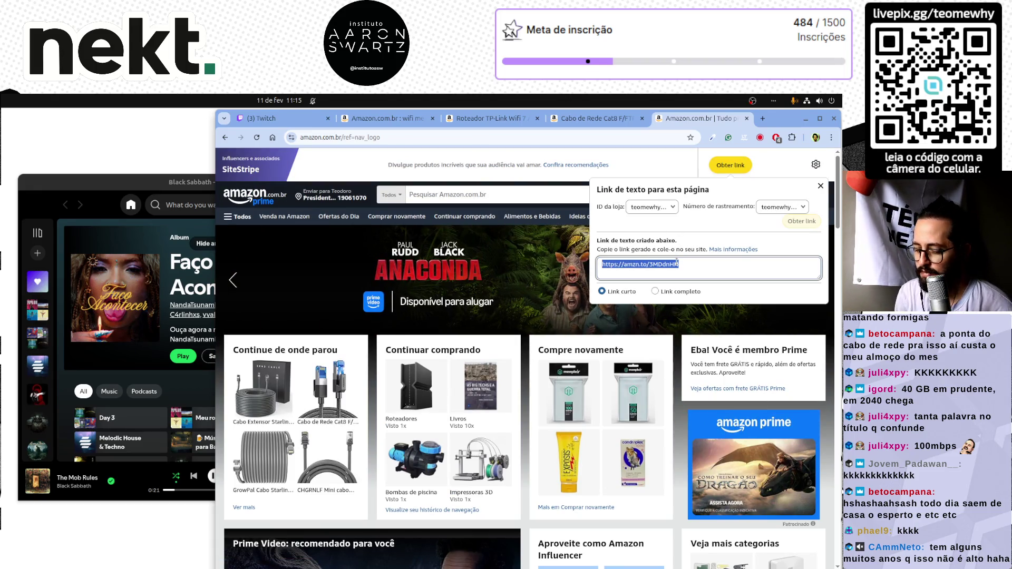